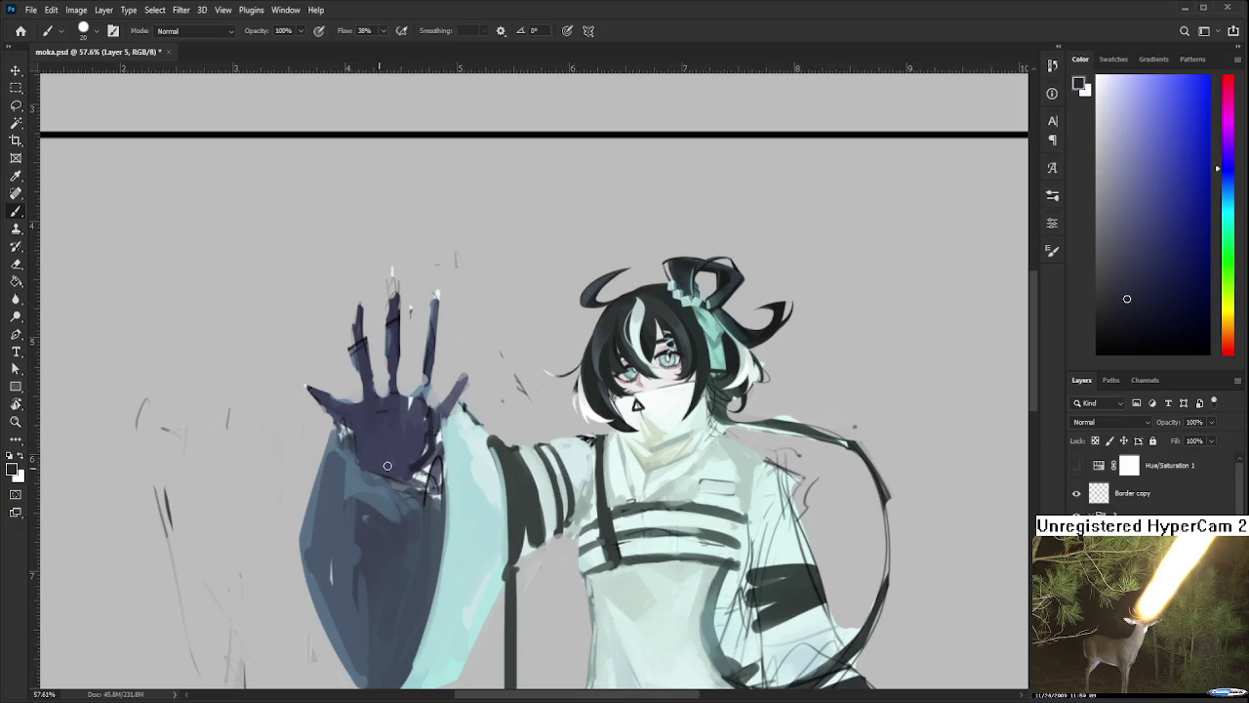
Sample darker tones from the hand and shade the palm with dark strokes
alt+click(376, 463)
alt+click(418, 463)
drag(363, 439, 390, 467)
alt+click(390, 430)
alt+click(341, 446)
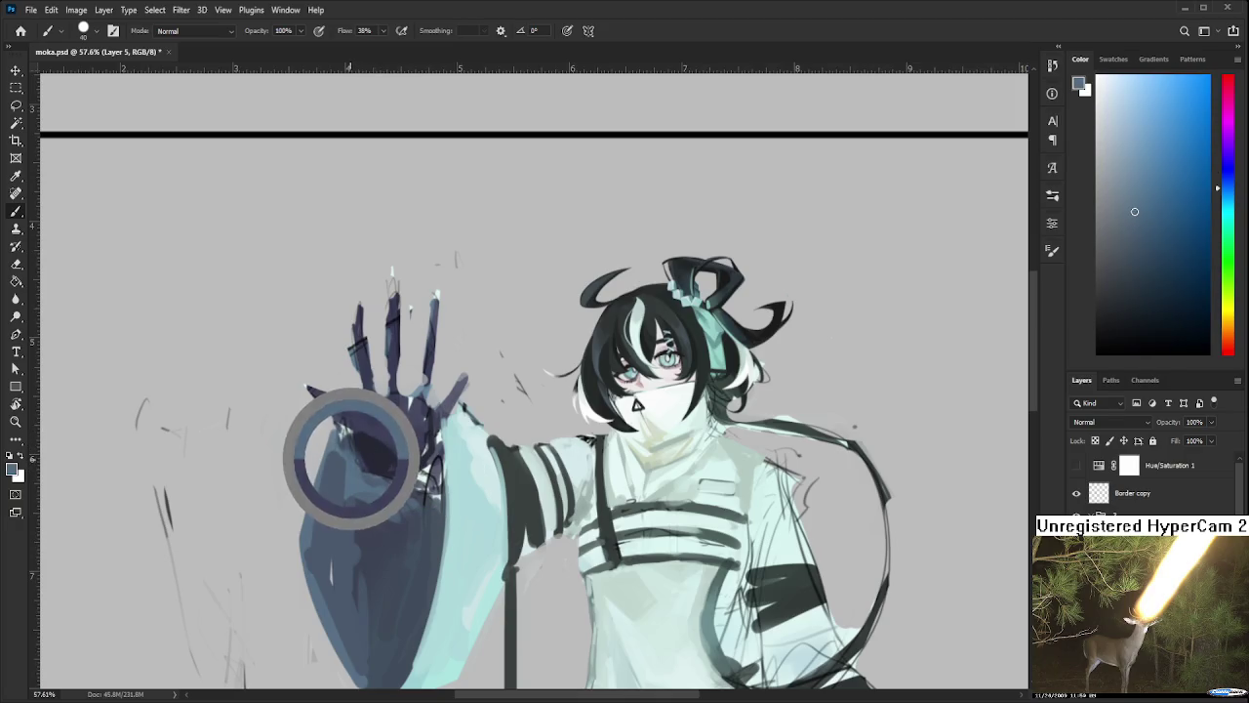
alt+click(362, 470)
mouse_move(370, 454)
mouse_down()
mouse_move(399, 435)
mouse_move(382, 451)
mouse_up()
Resample palm colours, add more dark palm strokes, and darken the base of the fingers
alt+click(367, 416)
alt+click(384, 412)
alt+click(372, 444)
alt+click(398, 451)
mouse_move(391, 410)
mouse_down()
mouse_move(398, 451)
mouse_move(370, 415)
mouse_up()
alt+click(382, 485)
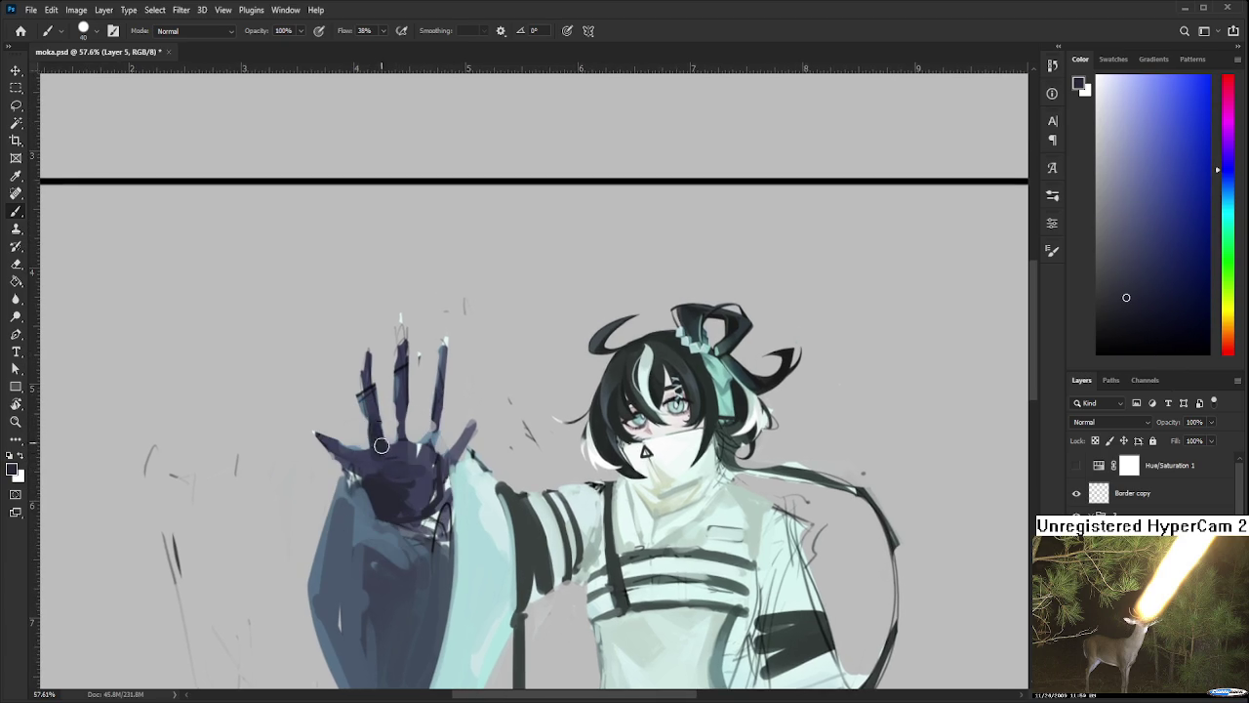
Darken the left raised finger, then slim it with a smaller eraser
key(e)
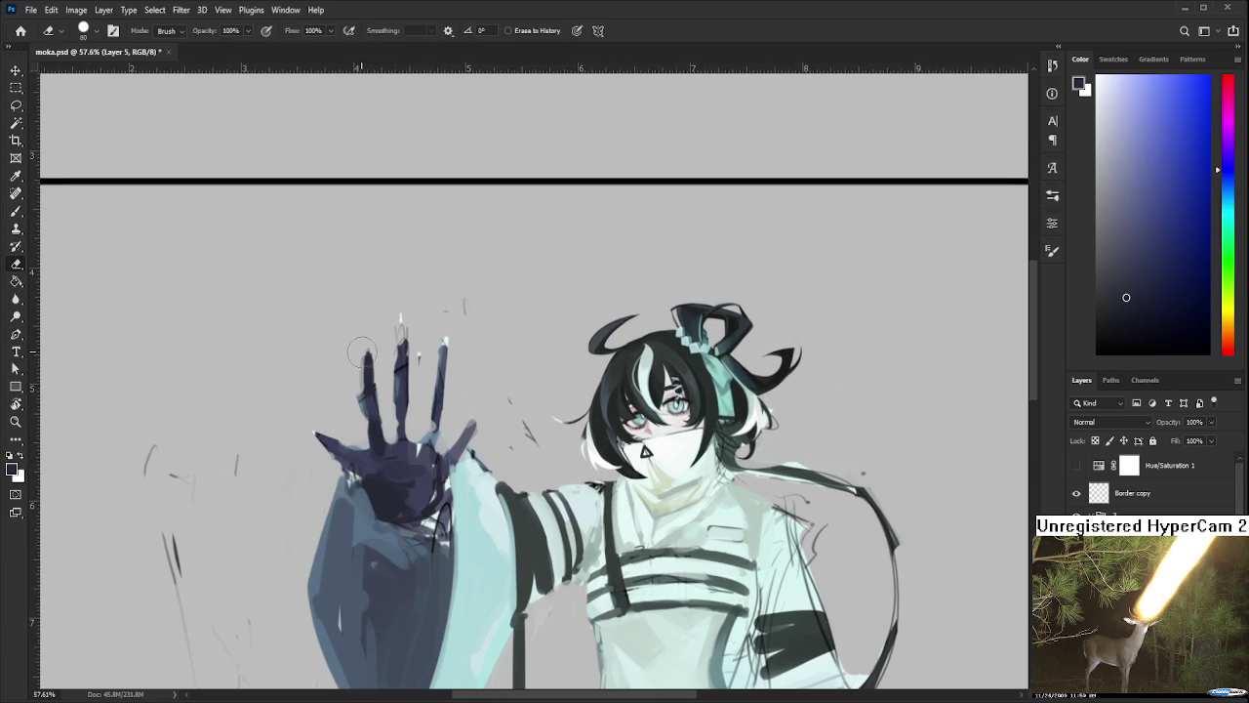
key(p)
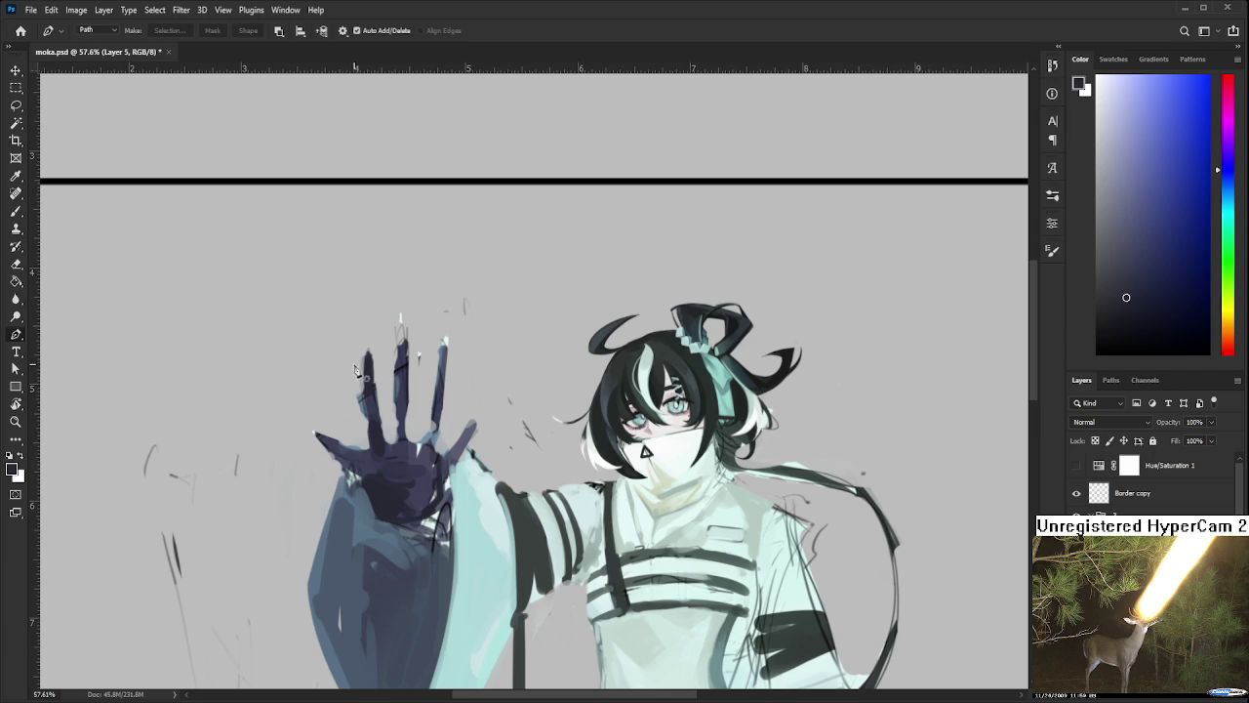
key(b)
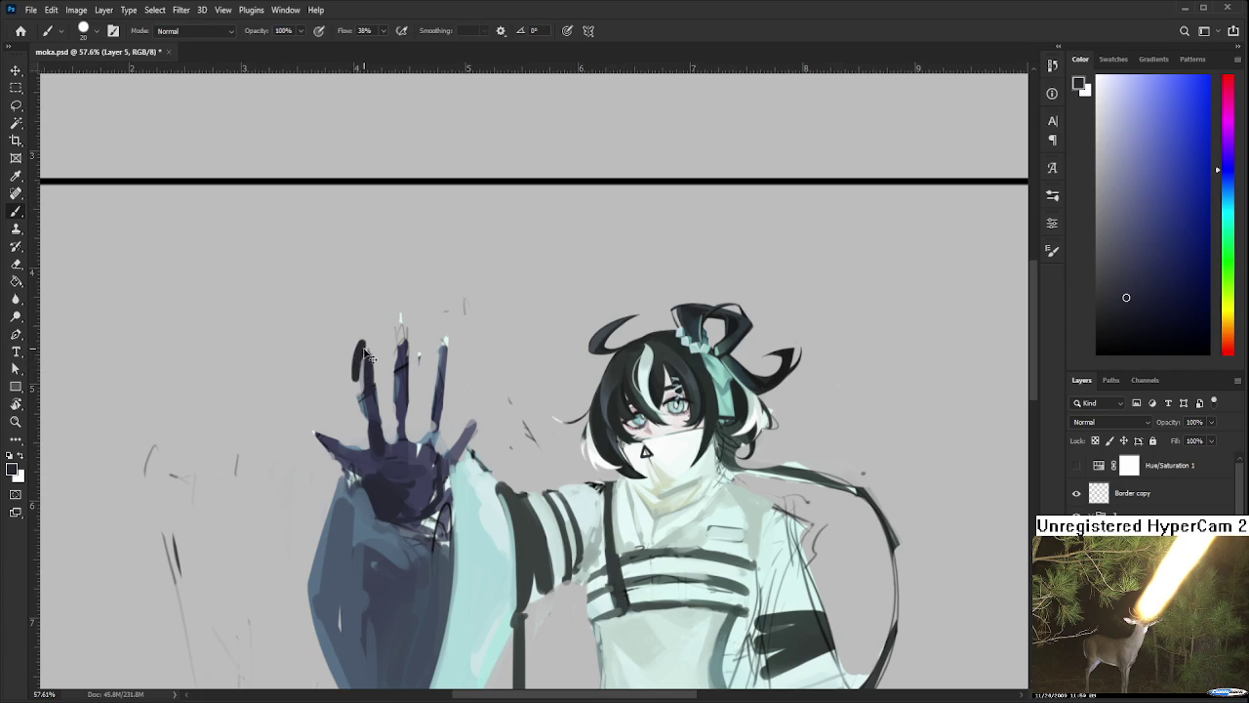
key(e)
key(bracketleft)
key(bracketleft)
key(bracketleft)
key(bracketleft)
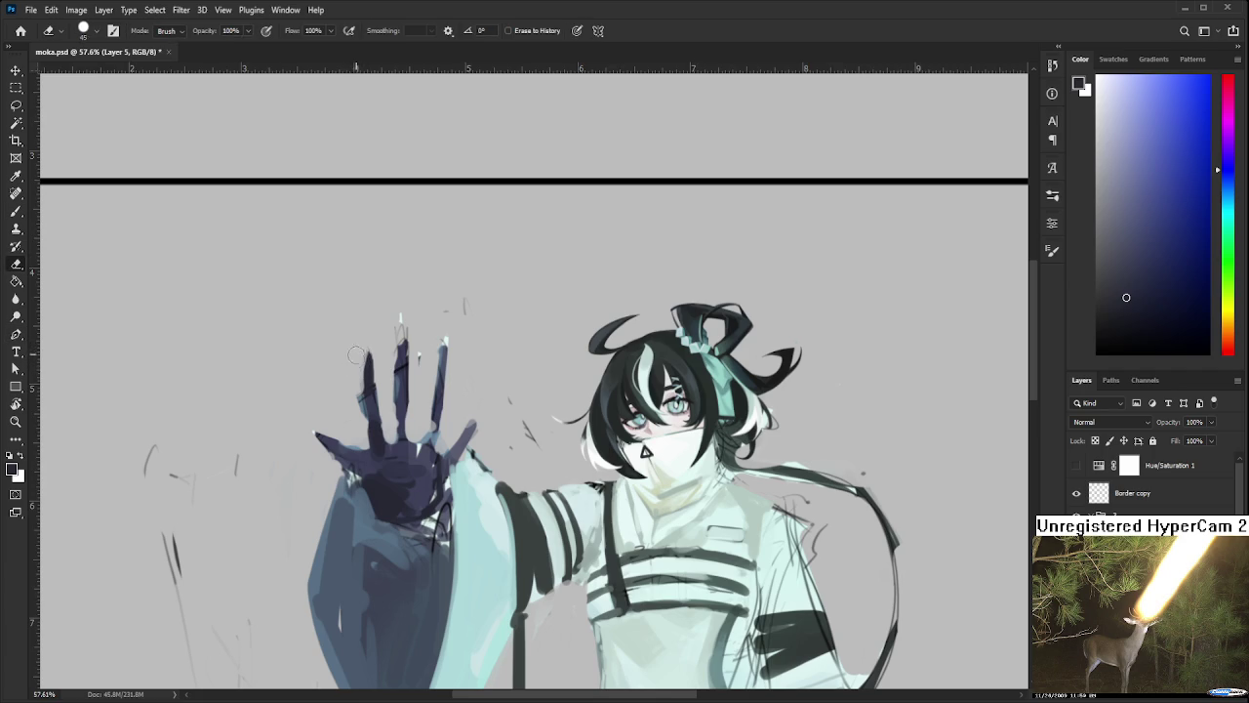
key(b)
alt+click(371, 363)
drag(370, 352, 374, 419)
key(e)
drag(378, 346, 365, 428)
key(b)
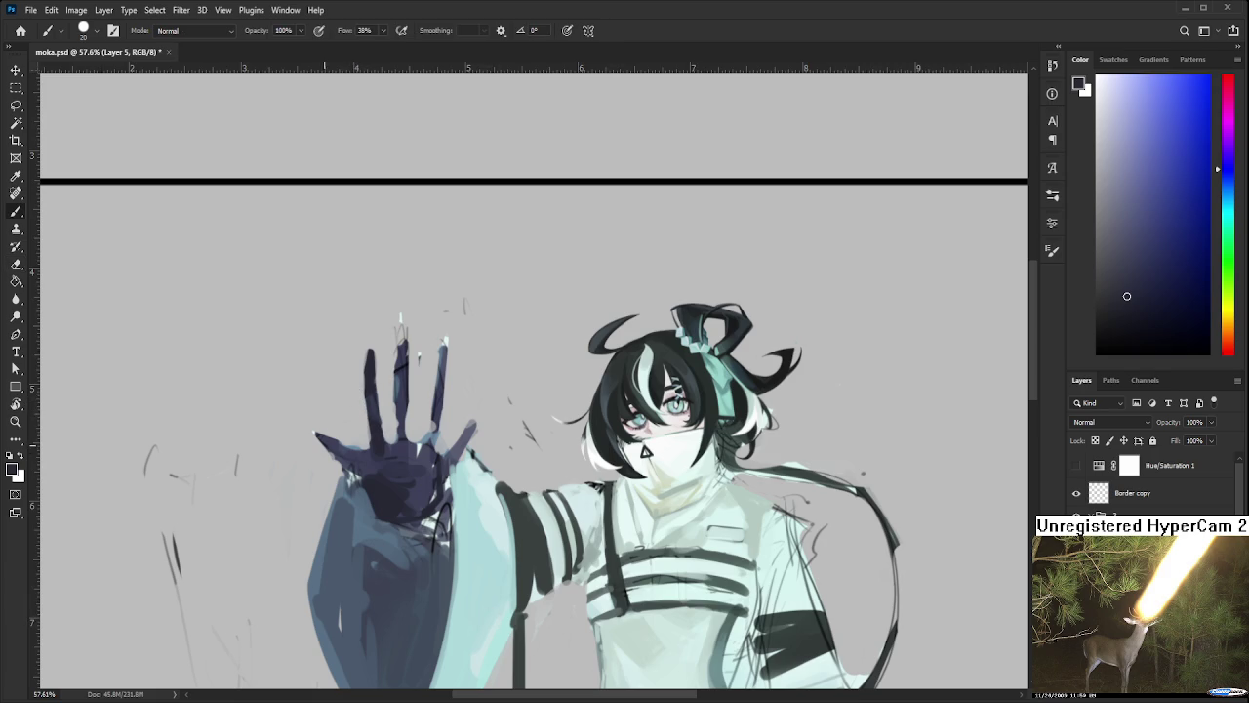
Reshape the left finger and extend the middle finger upward in dark paint
drag(329, 442, 344, 453)
drag(425, 425, 379, 462)
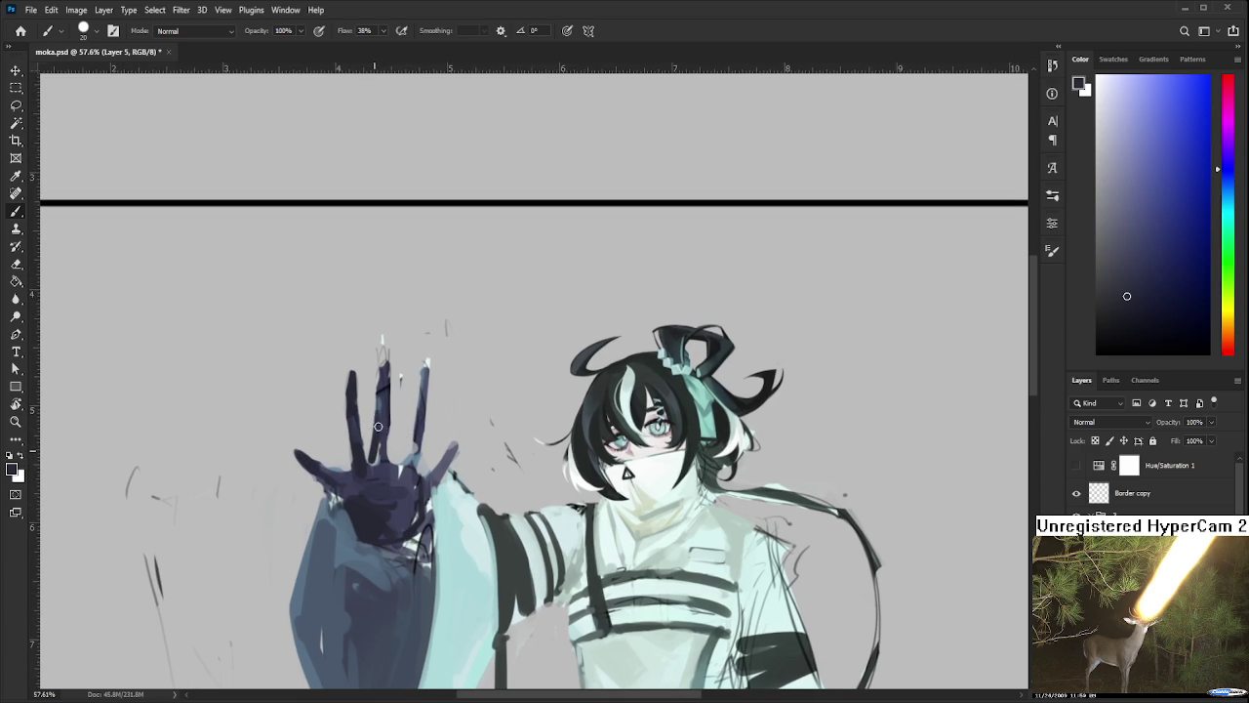
drag(385, 418, 389, 455)
mouse_move(384, 379)
mouse_down()
mouse_move(384, 344)
mouse_move(400, 379)
mouse_up()
key(e)
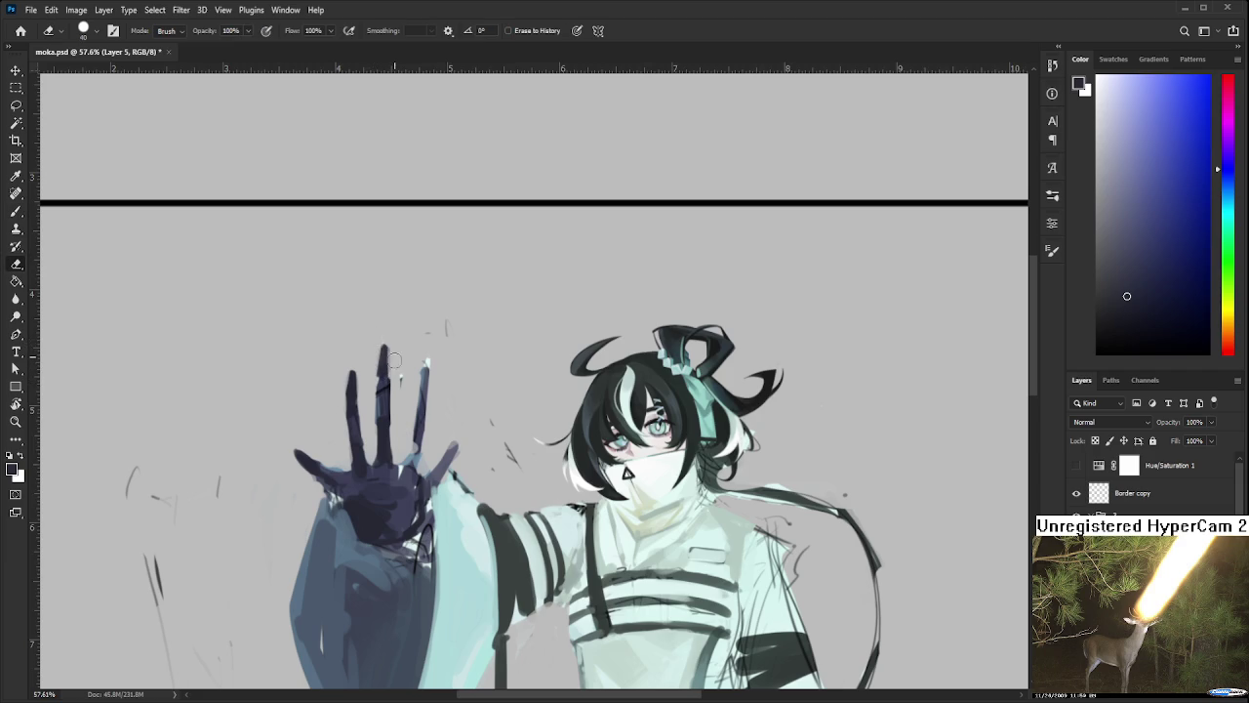
key(b)
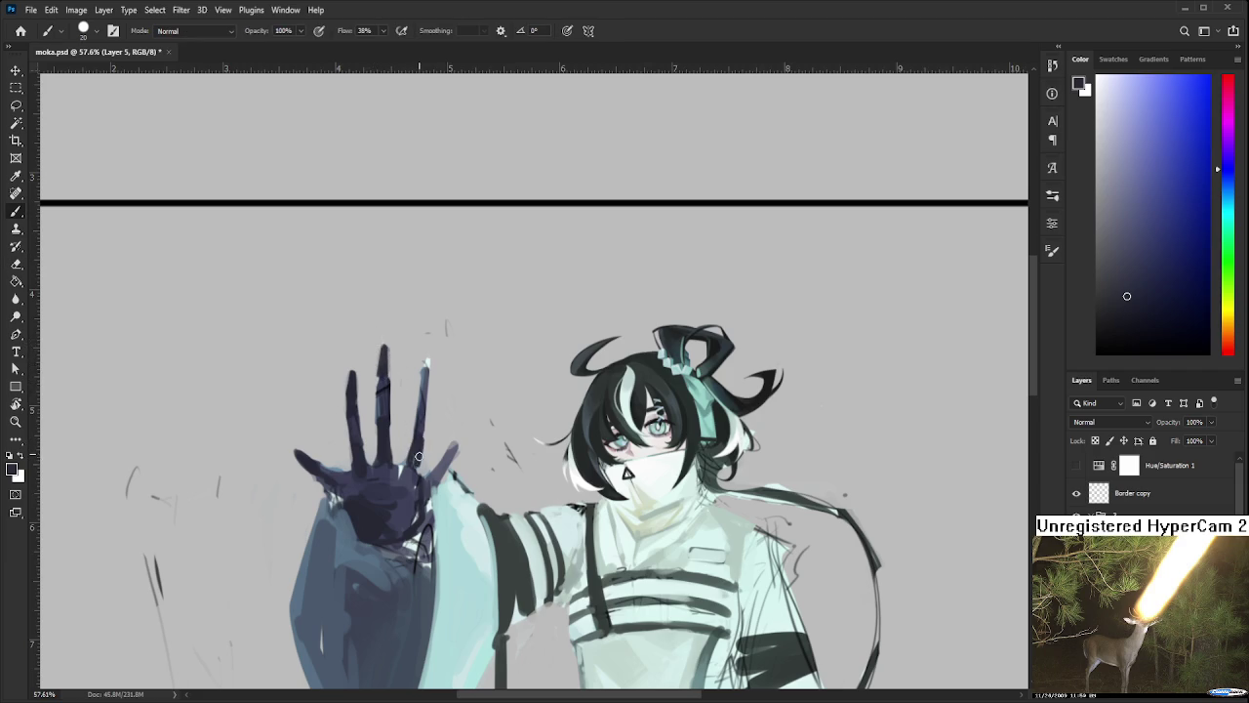
Darken and thicken the raised ring finger
drag(421, 434, 427, 365)
key(e)
key(b)
drag(452, 439, 458, 414)
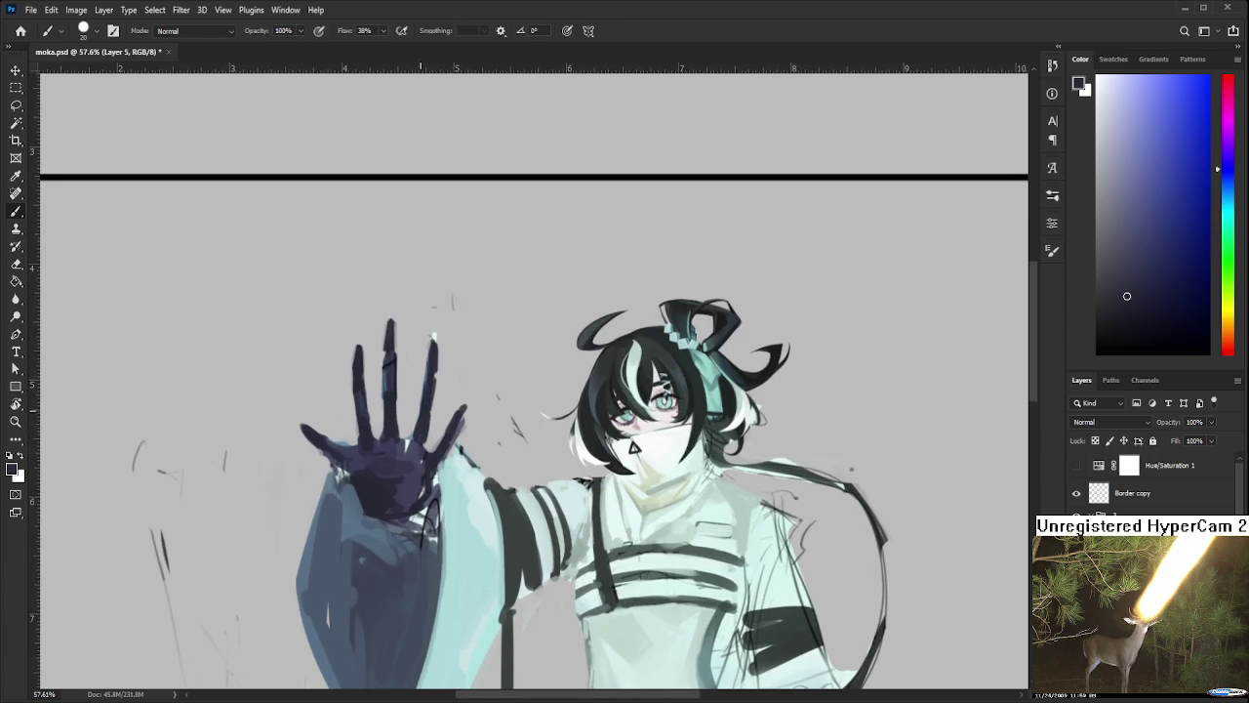
Paint a dark curve at the hand's edge with a sampled colour, then undo it
key(l)
key(e)
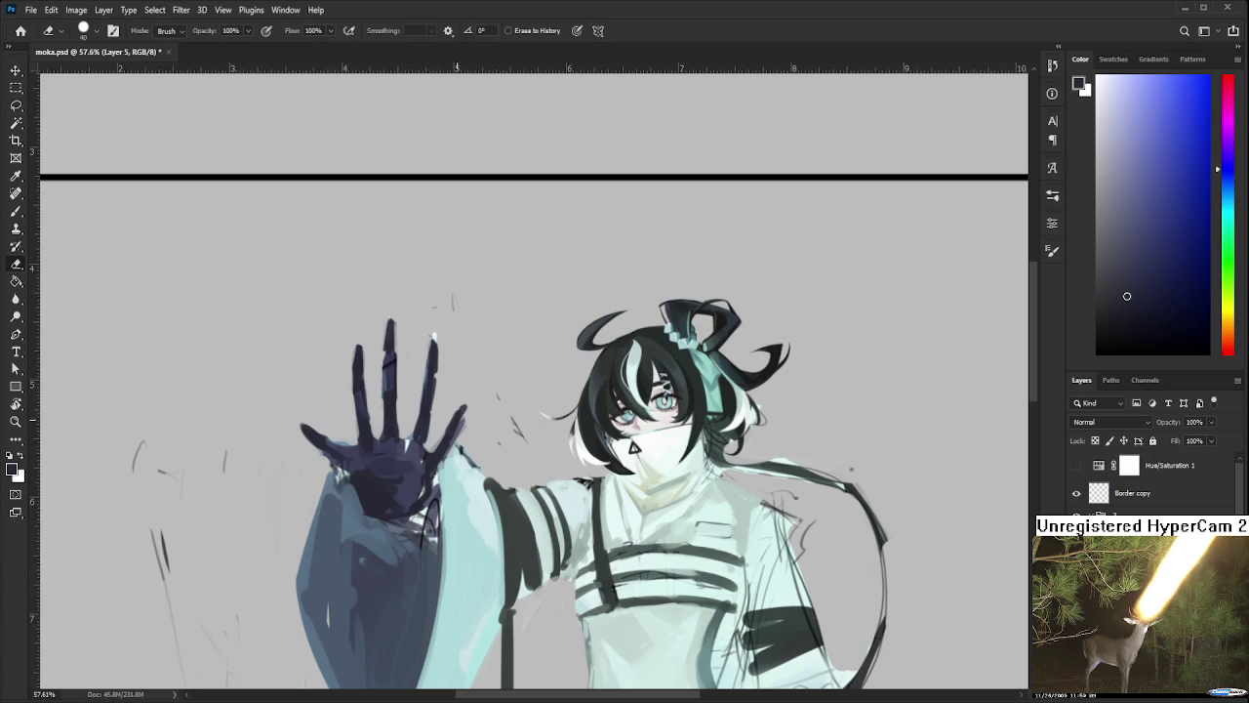
key(b)
alt+click(420, 463)
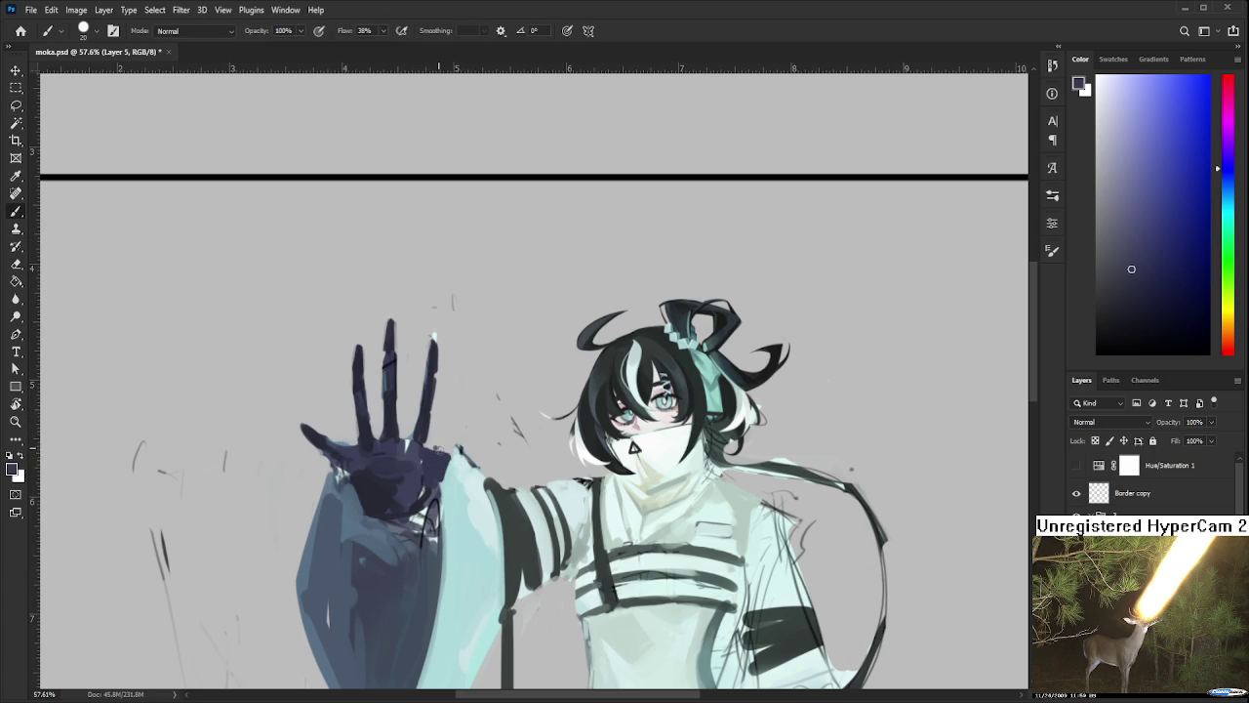
drag(454, 450, 460, 451)
key(ctrl+z)
Lasso around the raised fingers and start a free transform on them
scroll(519, 388, down, 1)
scroll(520, 389, up, 3)
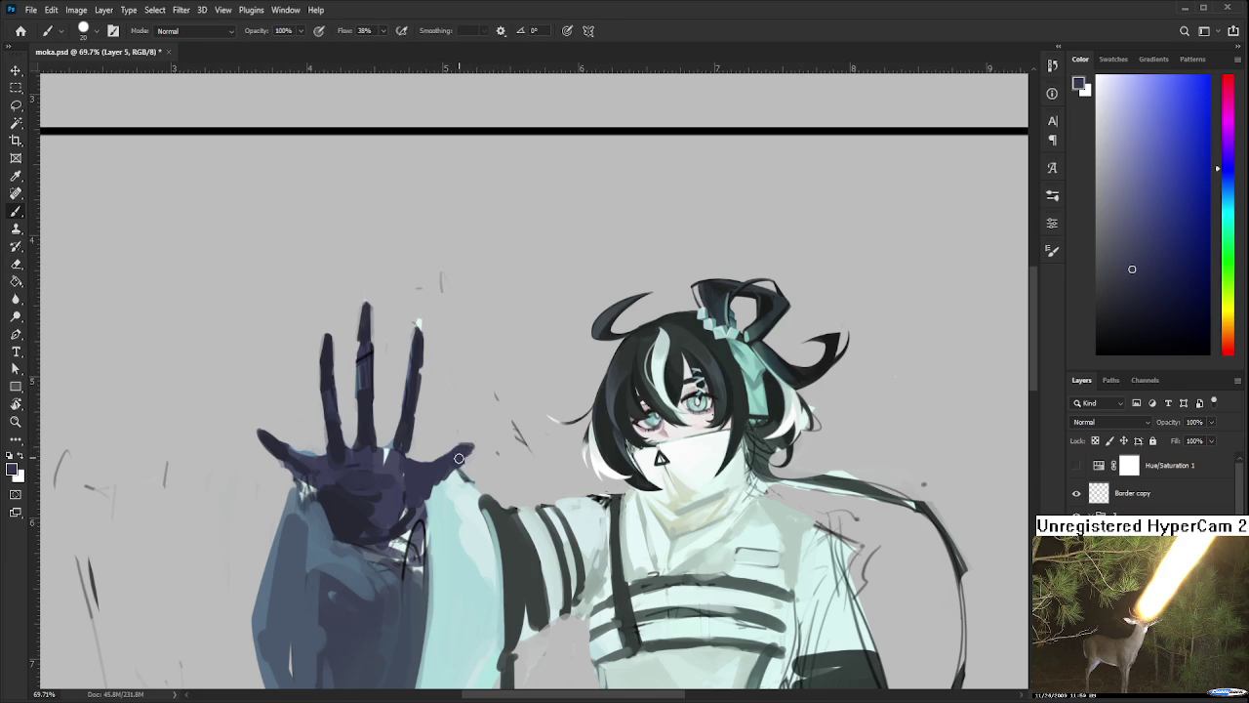
key(e)
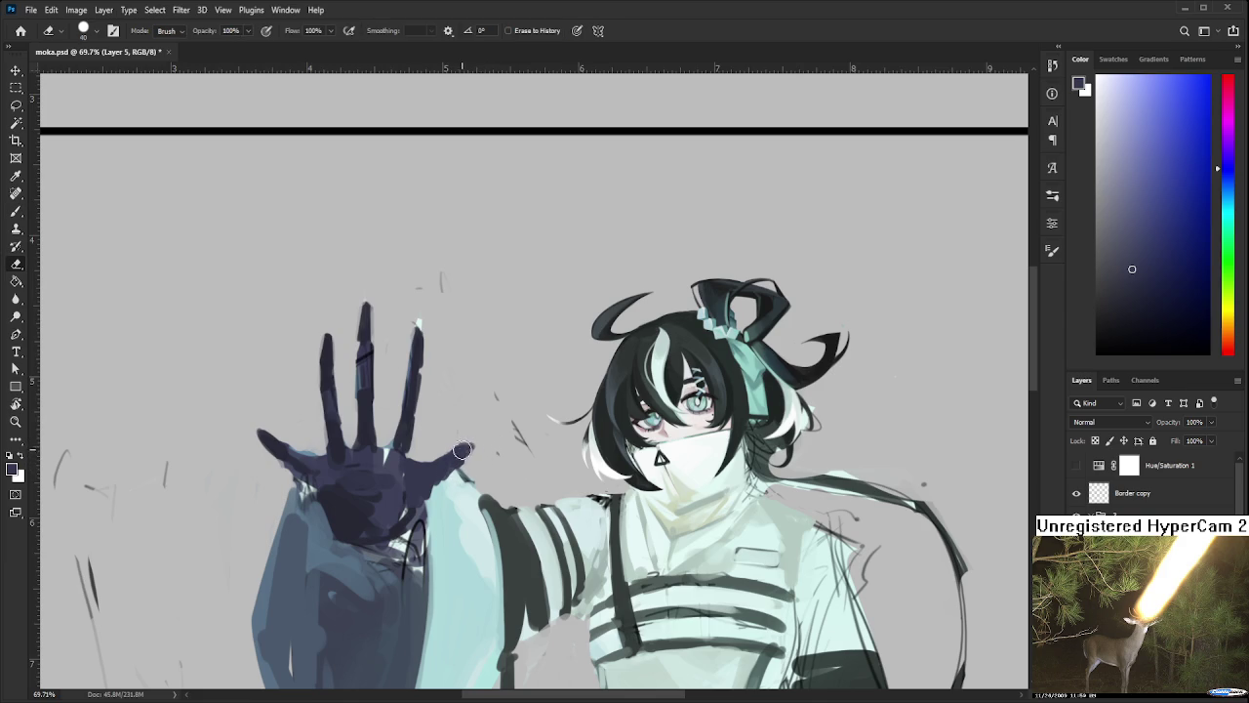
key(l)
mouse_move(405, 458)
mouse_down()
mouse_move(458, 317)
mouse_move(493, 381)
mouse_up()
key(ctrl+t)
Scale the lassoed fingers from 84% down to about 80%, apply, and deselect
drag(201, 283, 264, 328)
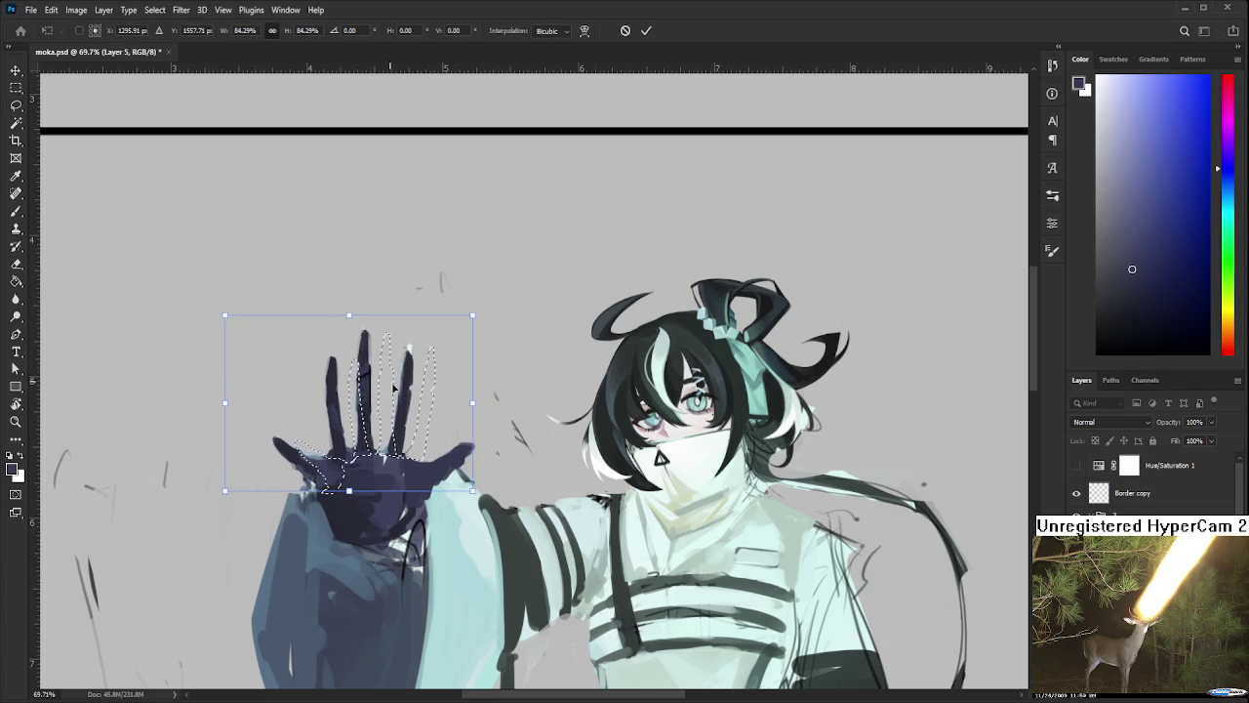
drag(264, 328, 292, 381)
key(Return)
key(ctrl+d)
mouse_move(363, 337)
mouse_down()
mouse_move(382, 398)
mouse_move(422, 419)
mouse_up()
key(e)
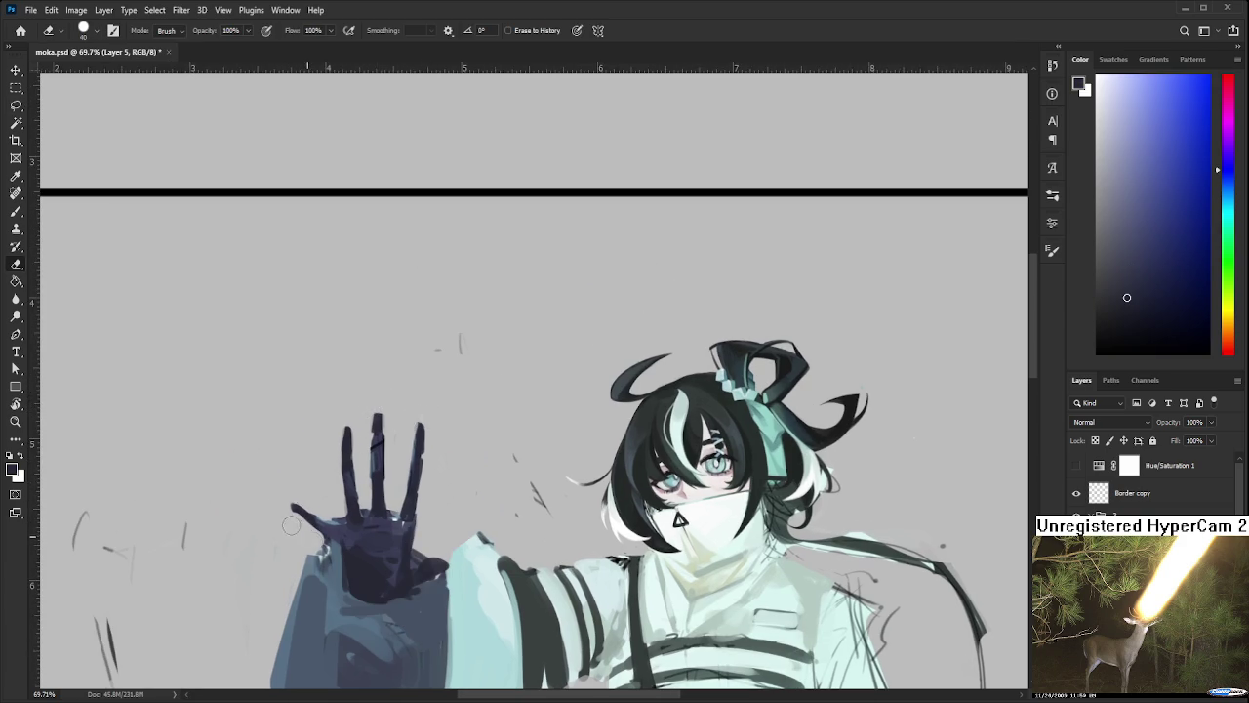
Erase to clean up the thumb's edge
drag(303, 495, 318, 542)
drag(292, 483, 304, 444)
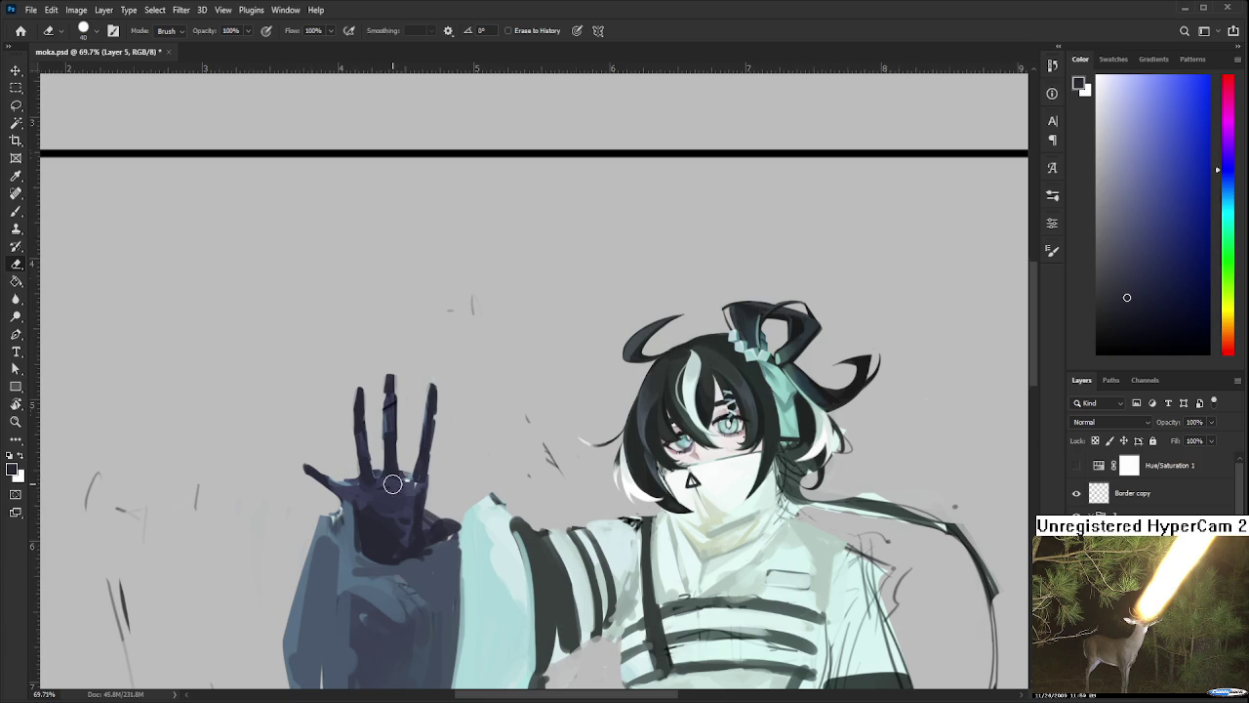
scroll(389, 479, down, 5)
scroll(517, 448, up, 1)
scroll(501, 439, up, 2)
scroll(502, 440, up, 3)
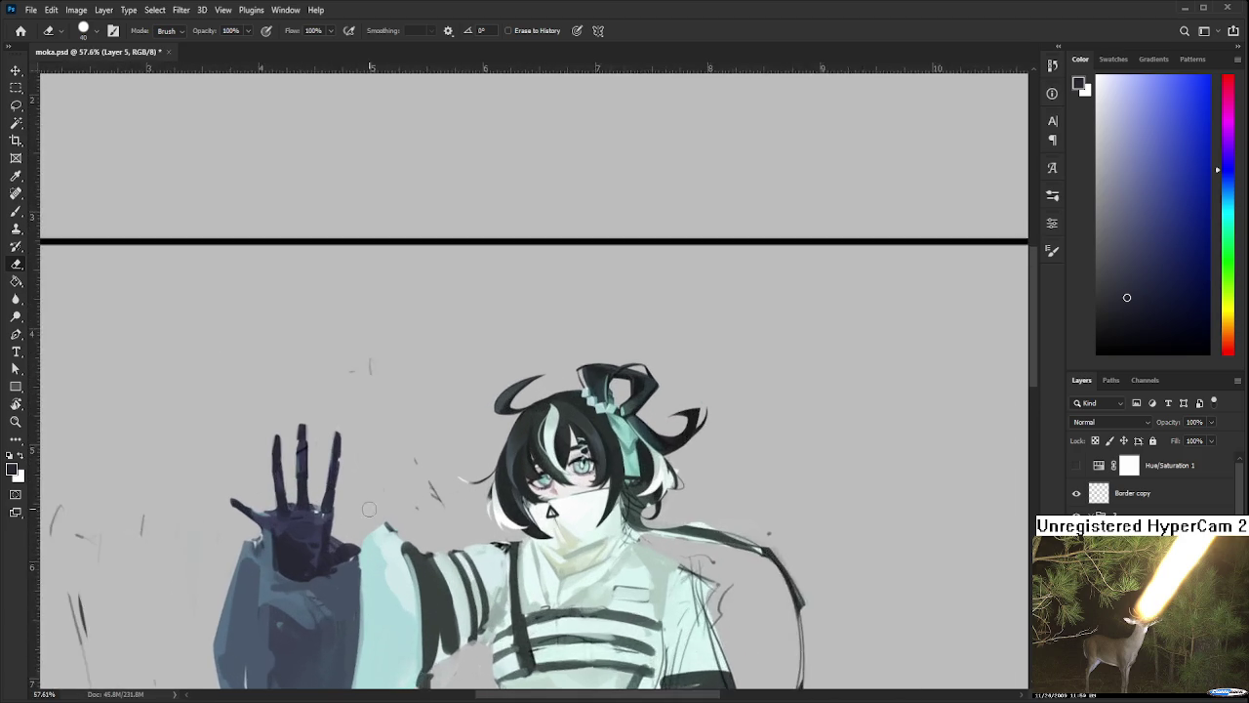
key(b)
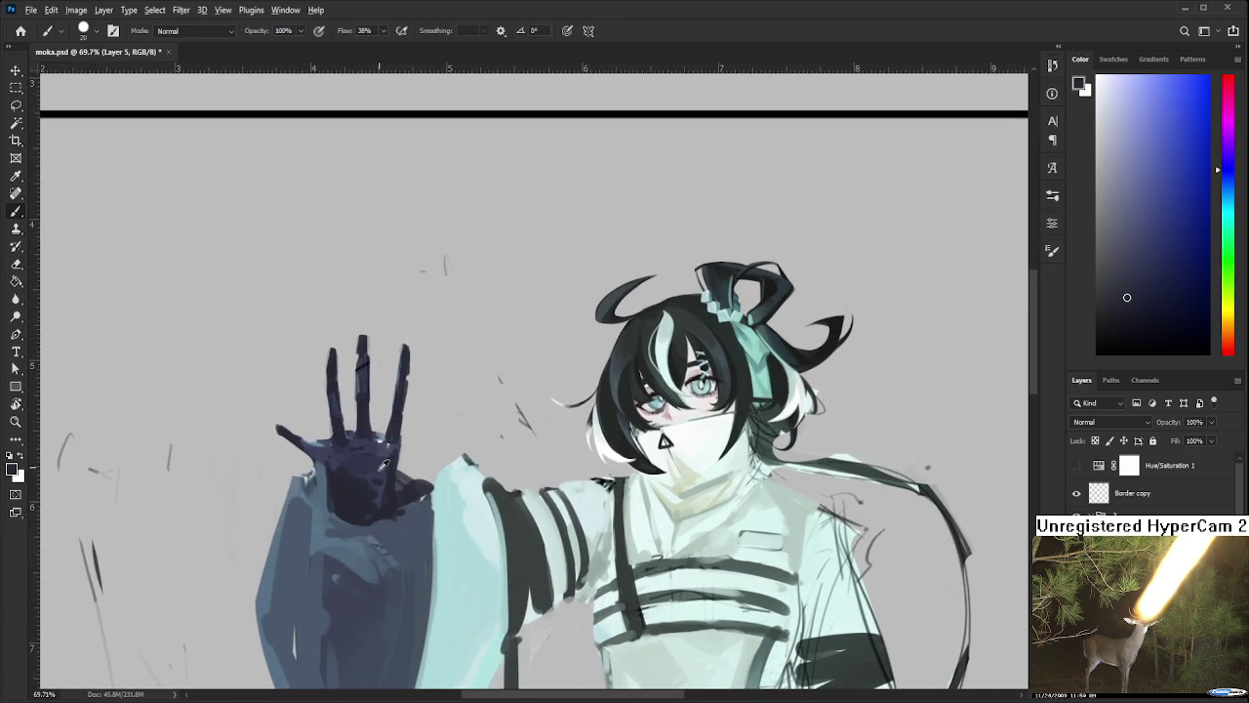
Sample dark navy from the hand and paint it over the palm and down the sleeve
drag(394, 510, 397, 480)
alt+click(376, 474)
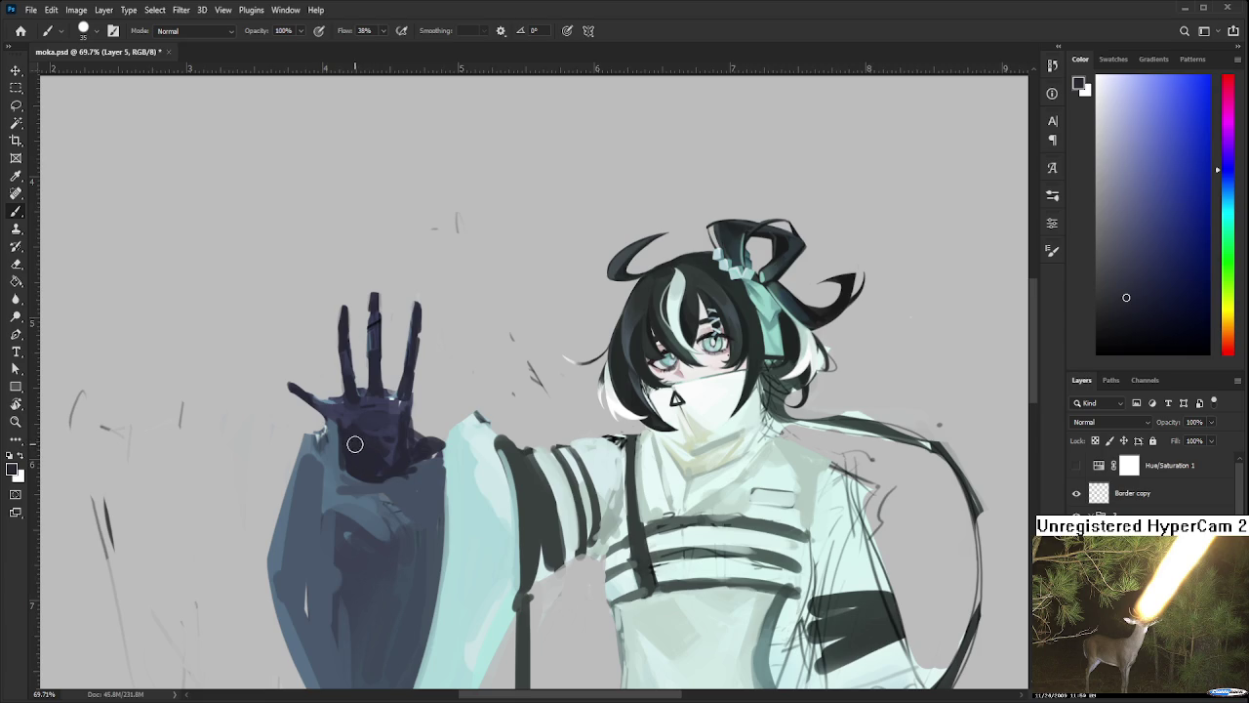
alt+click(345, 457)
alt+click(357, 443)
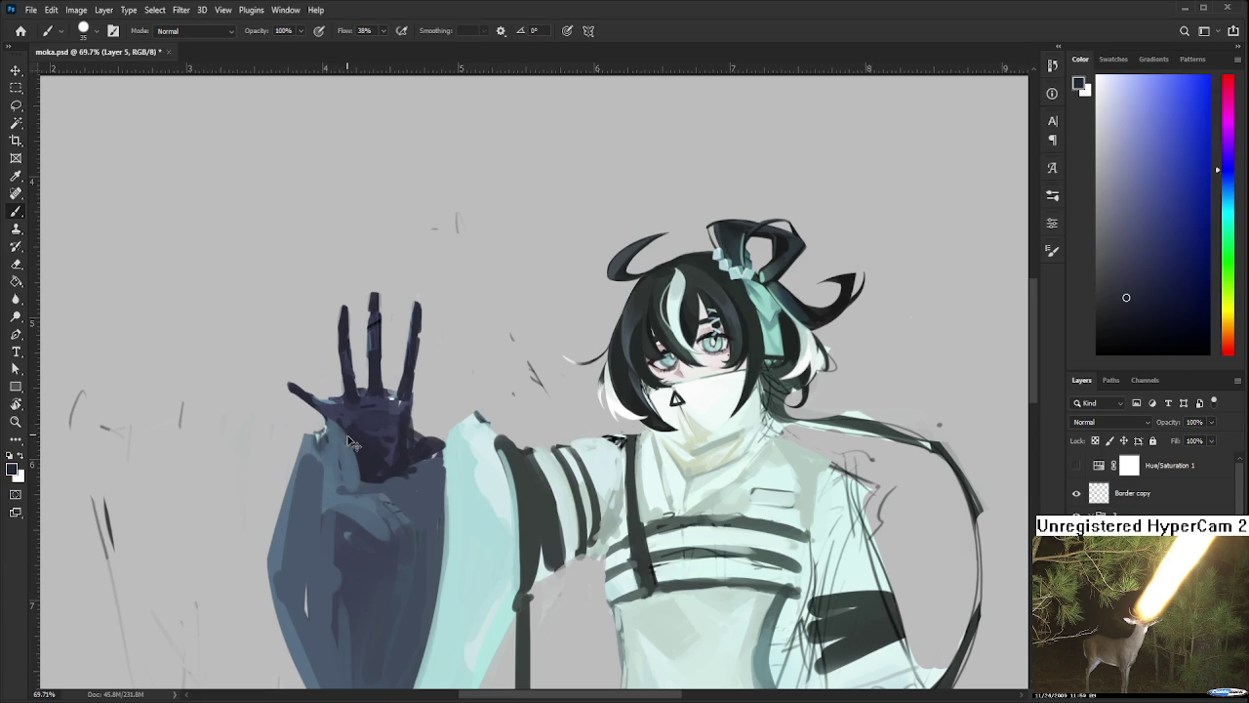
alt+click(376, 482)
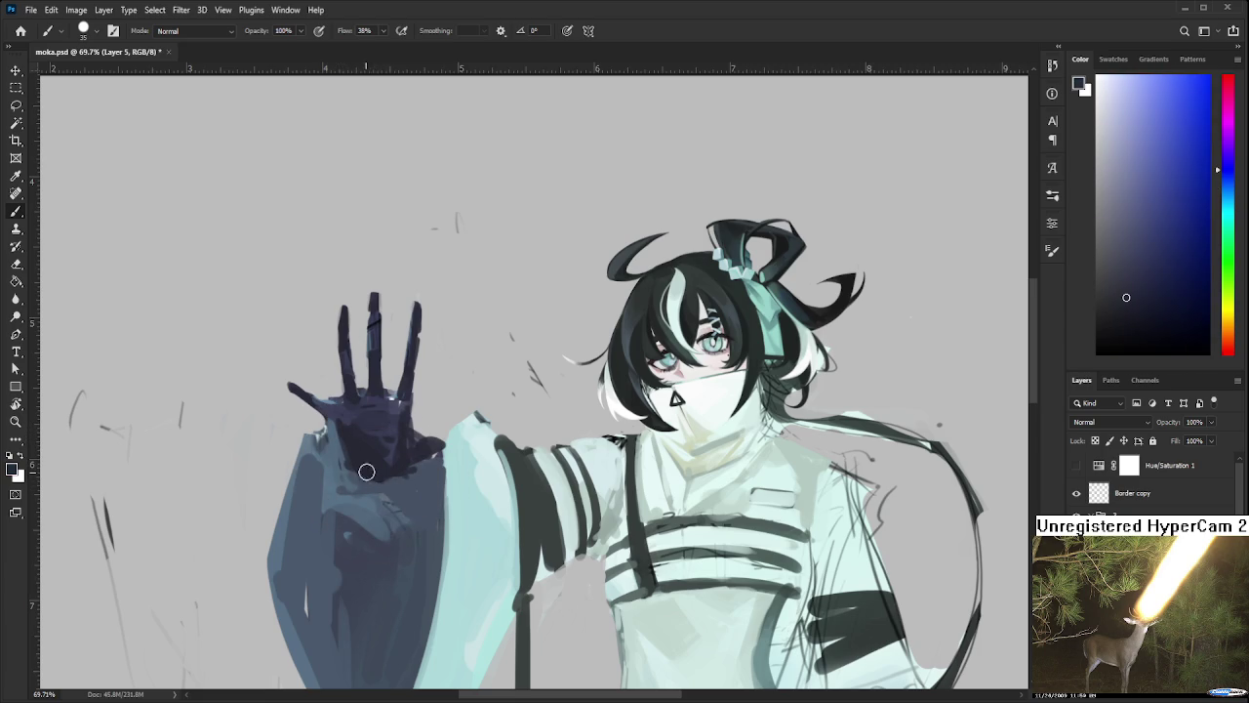
mouse_move(357, 465)
mouse_down()
mouse_move(410, 527)
mouse_move(418, 494)
mouse_move(426, 504)
mouse_move(407, 479)
mouse_move(429, 490)
mouse_move(441, 552)
mouse_up()
Touch up the sleeve edge in light cyan, darken the wrist in navy, and save moka.psd
alt+click(456, 496)
drag(454, 493, 444, 564)
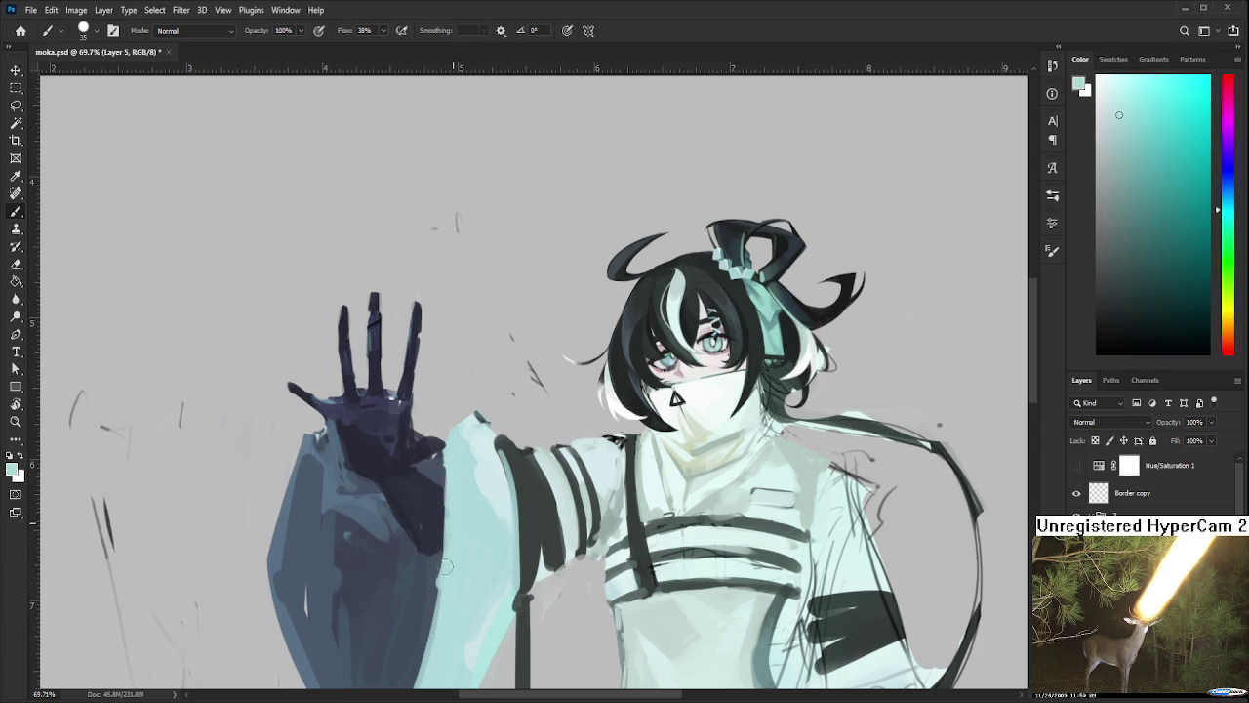
alt+click(429, 486)
drag(413, 474, 437, 485)
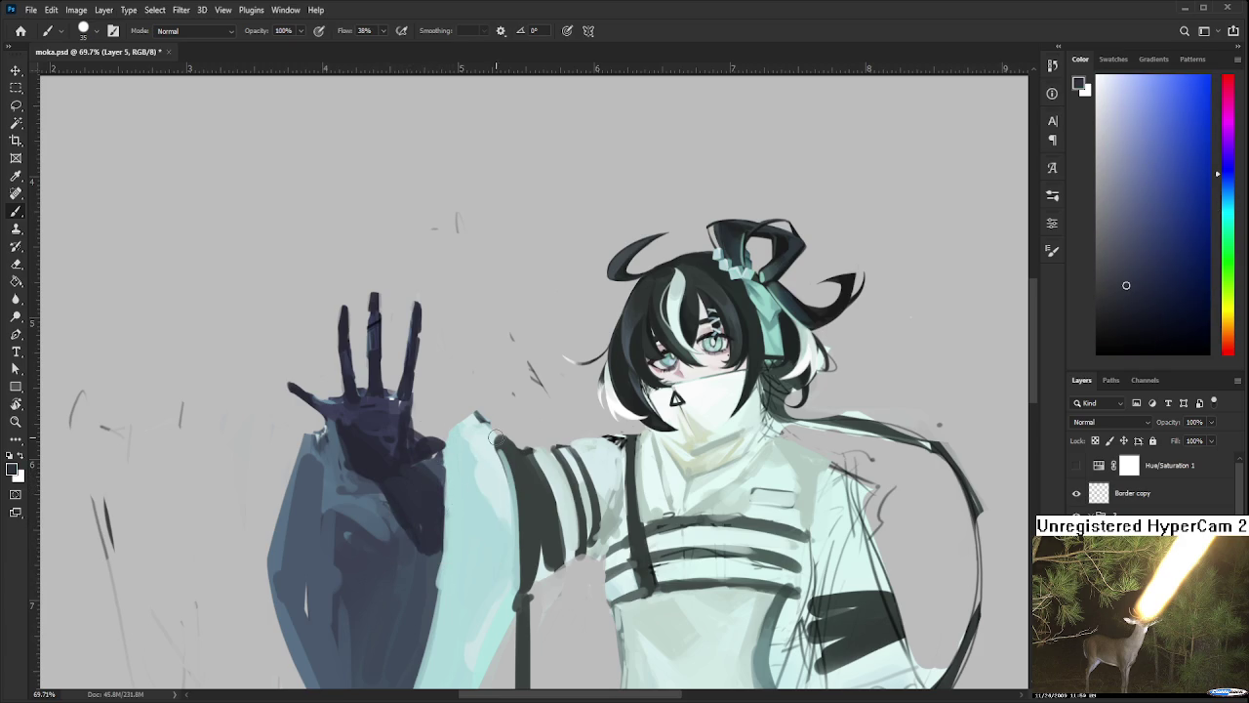
scroll(517, 430, down, 3)
key(ctrl+s)
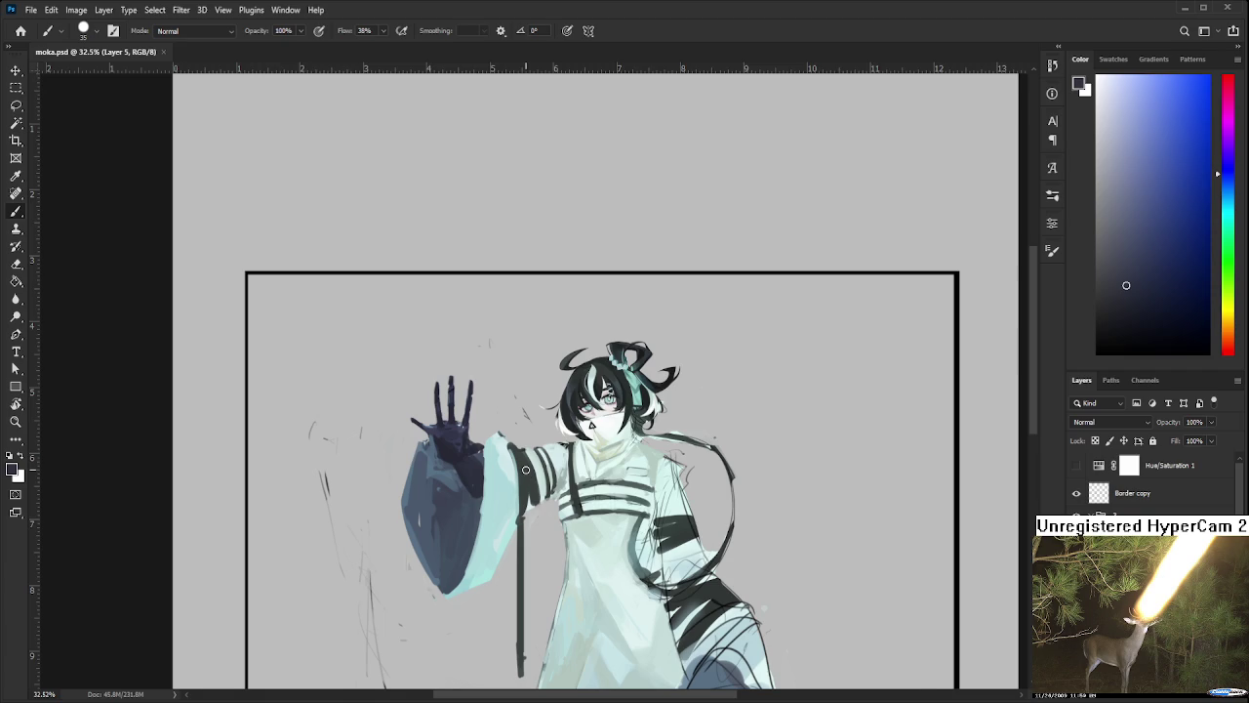
Draw a small arch sketch with extra lines in the empty area below the frame
scroll(438, 521, down, 1)
scroll(438, 521, down, 5)
scroll(425, 535, down, 1)
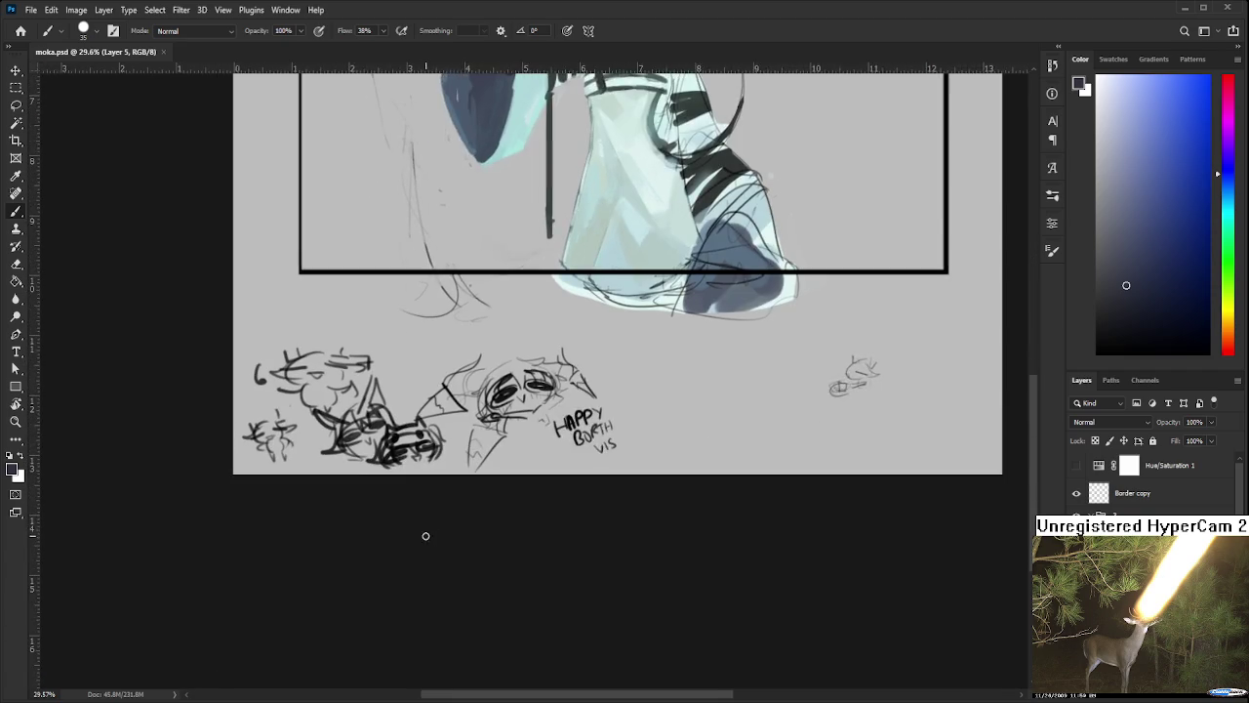
scroll(426, 535, up, 2)
scroll(435, 518, up, 3)
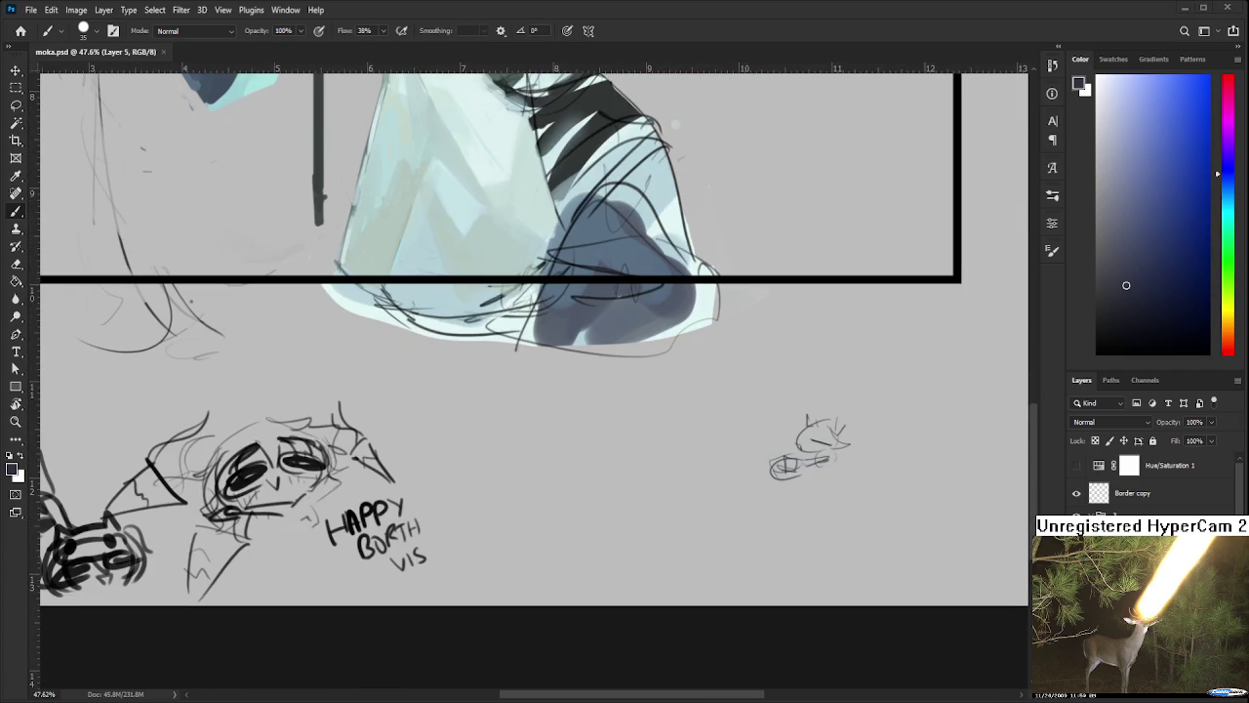
mouse_move(552, 474)
mouse_down()
mouse_move(448, 490)
mouse_move(451, 551)
mouse_move(486, 496)
mouse_move(488, 522)
mouse_move(472, 498)
mouse_move(495, 477)
mouse_move(488, 527)
mouse_move(509, 527)
mouse_move(462, 572)
mouse_move(489, 568)
mouse_up()
mouse_move(457, 529)
mouse_down()
mouse_move(494, 531)
mouse_move(504, 509)
mouse_move(507, 572)
mouse_up()
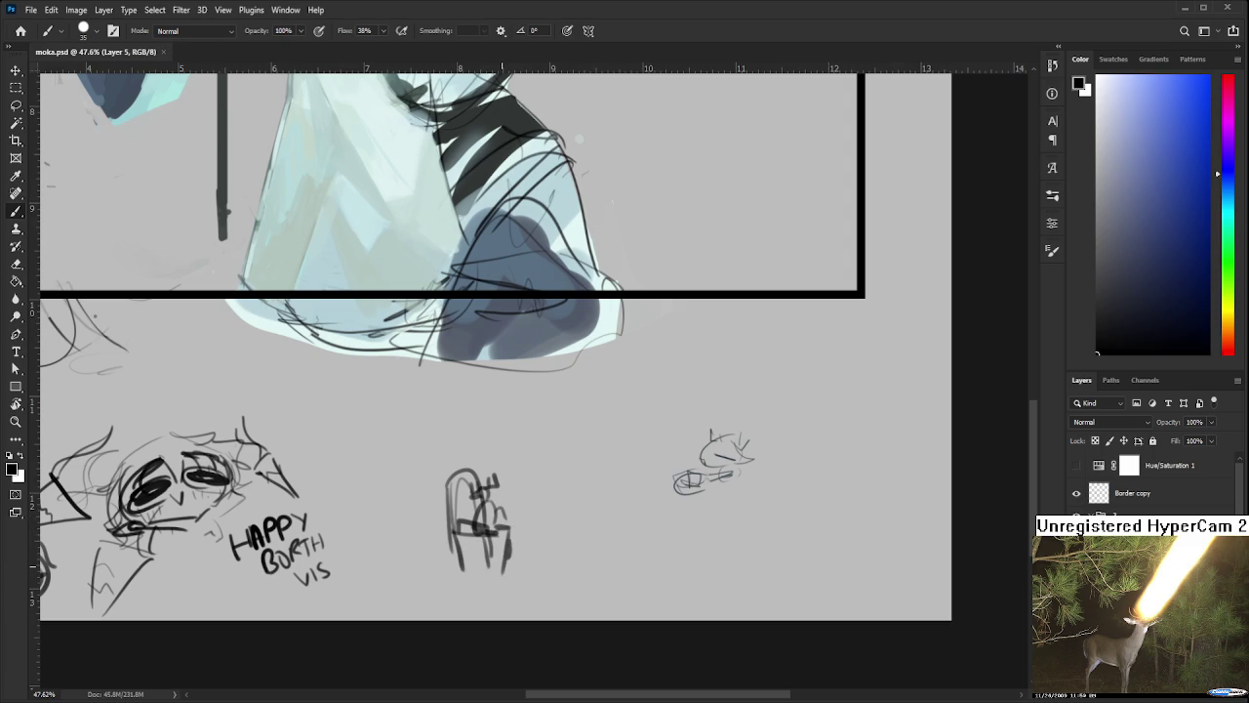
scroll(673, 405, down, 2)
scroll(673, 405, down, 2)
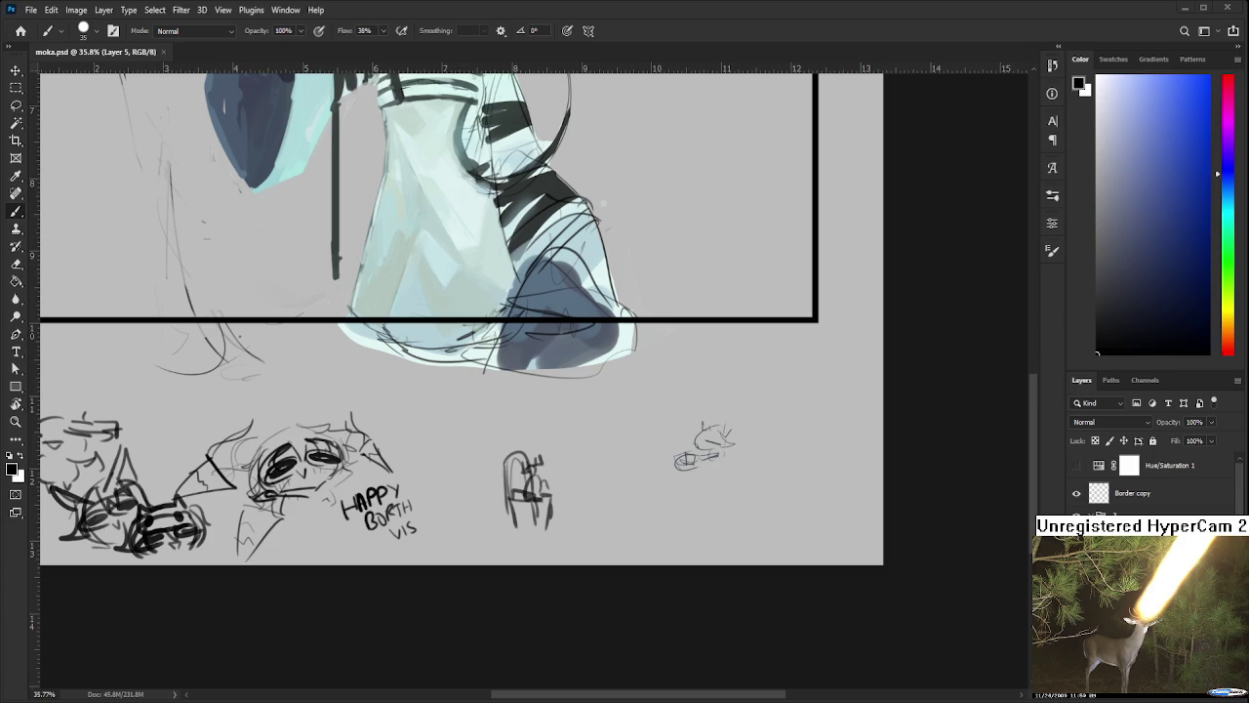
scroll(468, 458, down, 3)
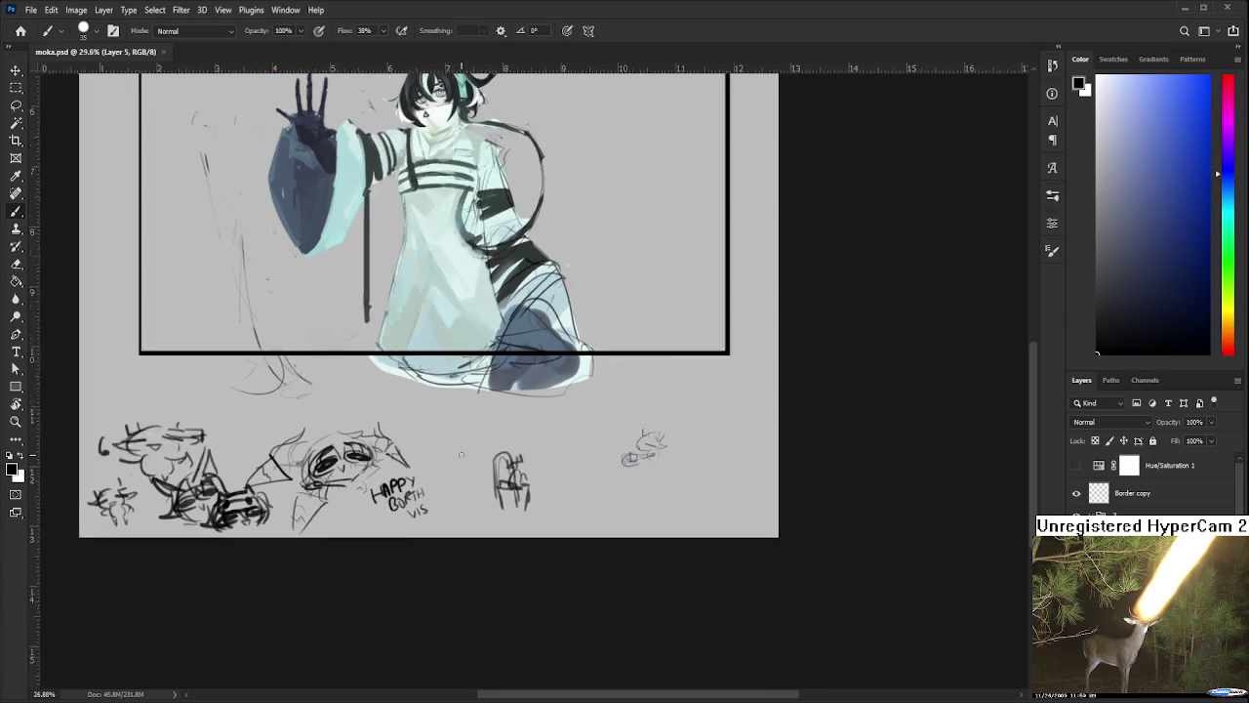
drag(448, 469, 474, 630)
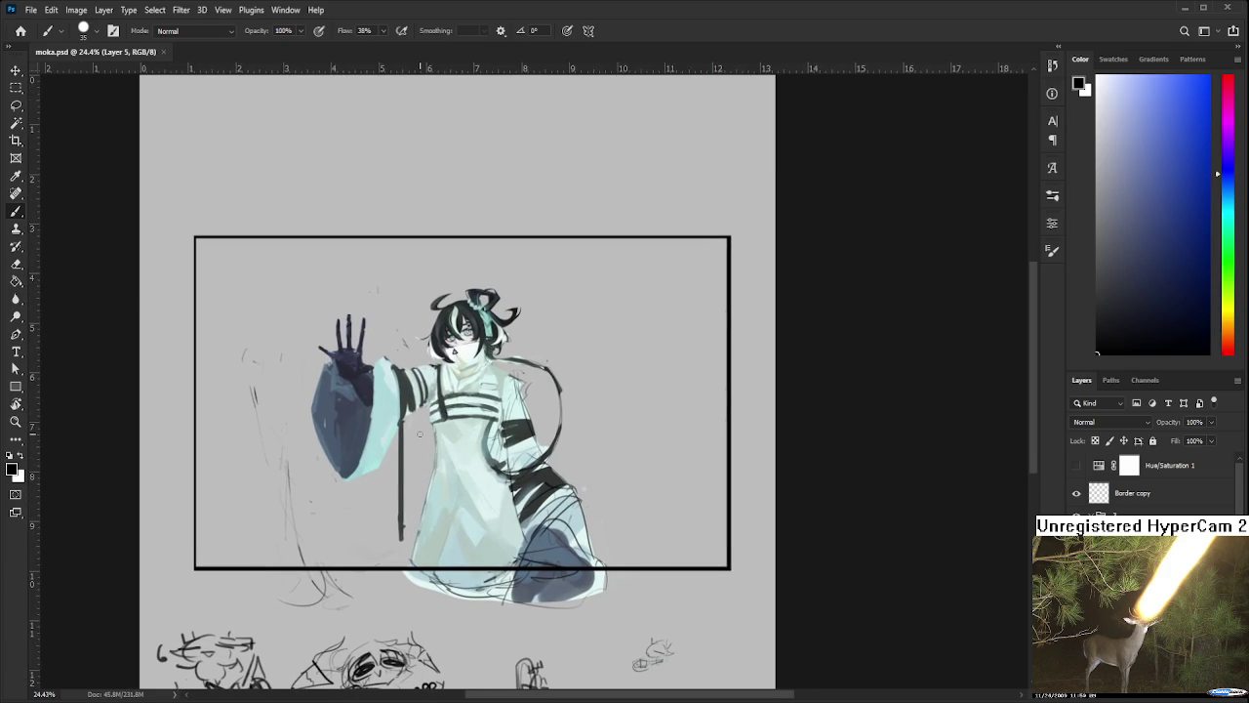
scroll(354, 369, up, 2)
scroll(355, 369, up, 2)
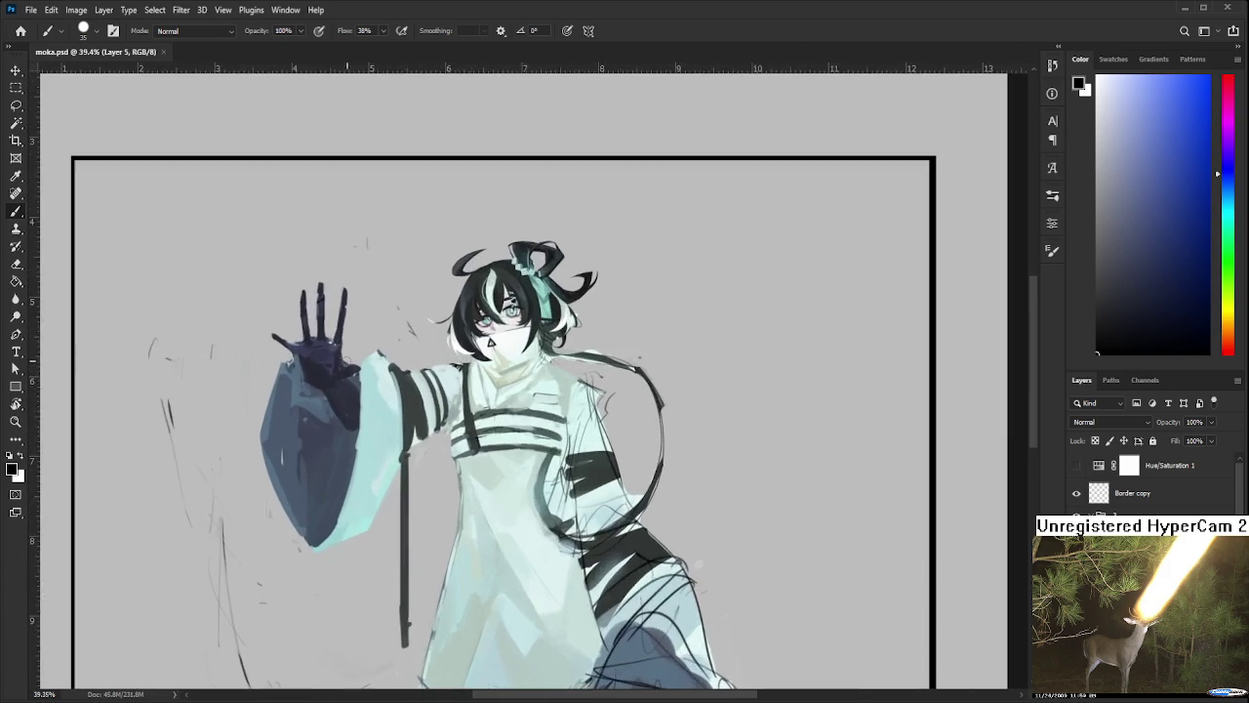
scroll(354, 369, up, 2)
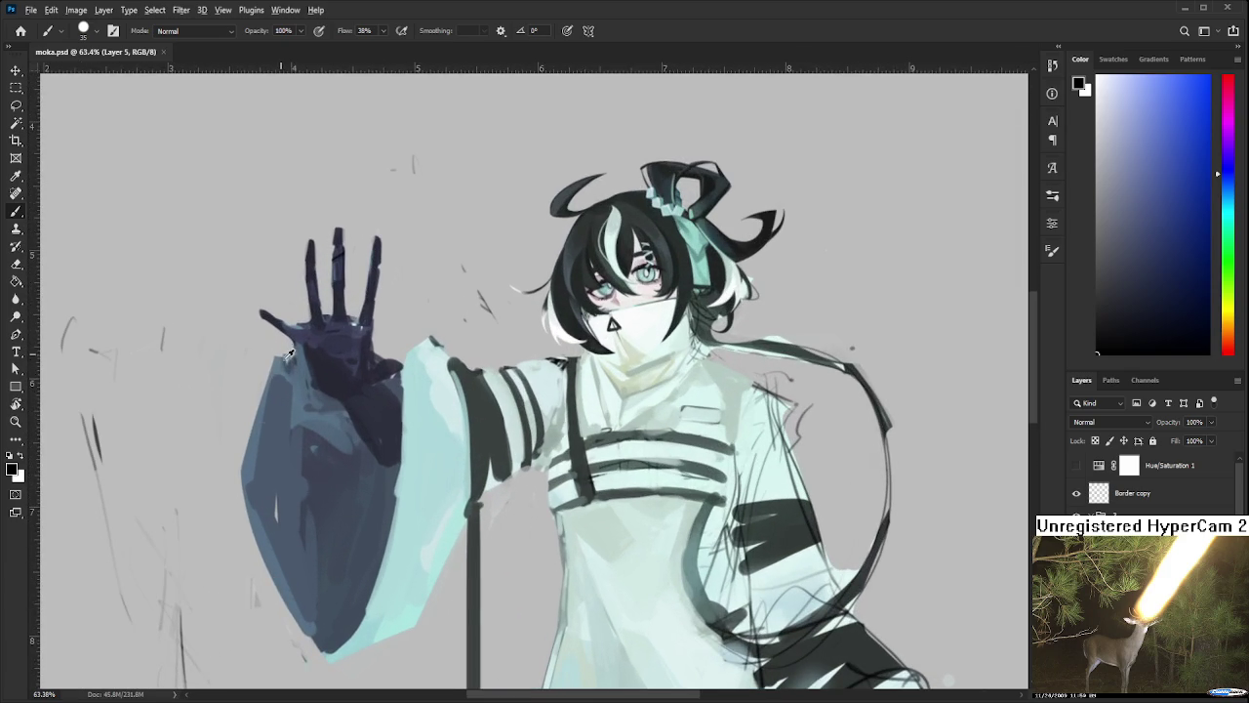
Sample blue-grey and light cyan sleeve colours while tilting the canvas to a steeper angle
alt+click(291, 354)
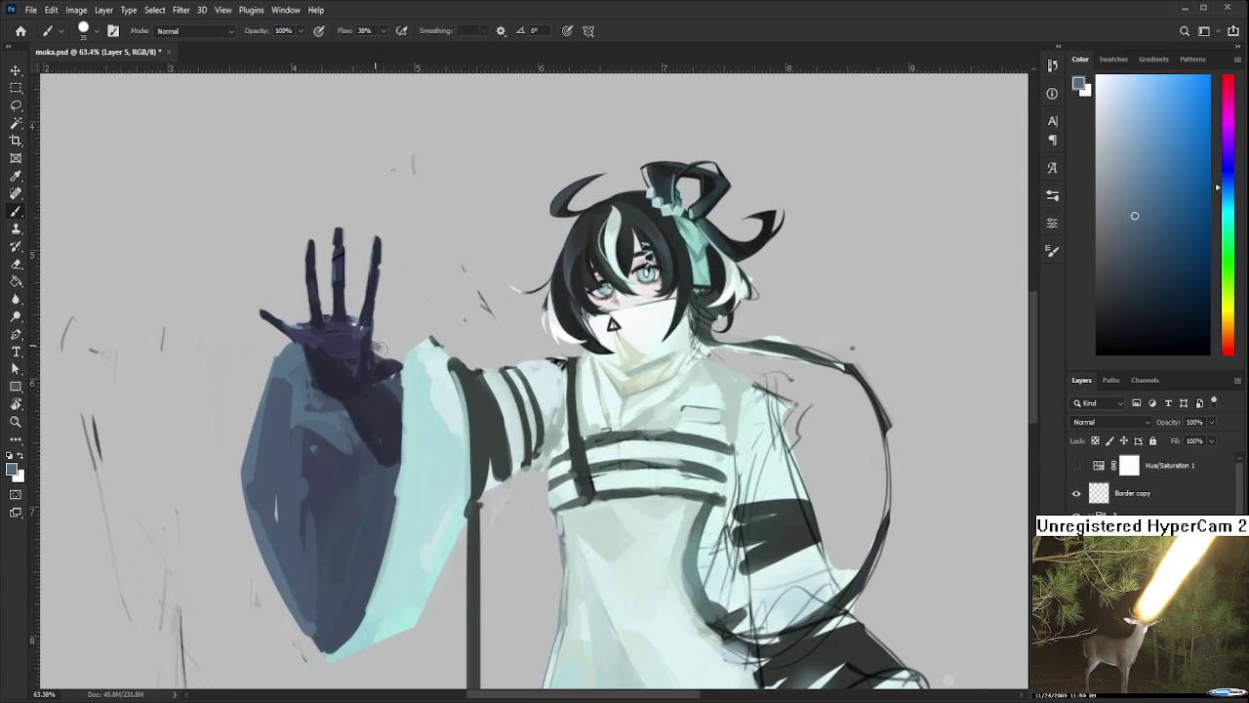
alt+click(413, 353)
key(r)
mouse_move(410, 355)
mouse_down()
mouse_move(468, 351)
mouse_move(430, 361)
mouse_move(421, 455)
mouse_up()
alt+click(418, 488)
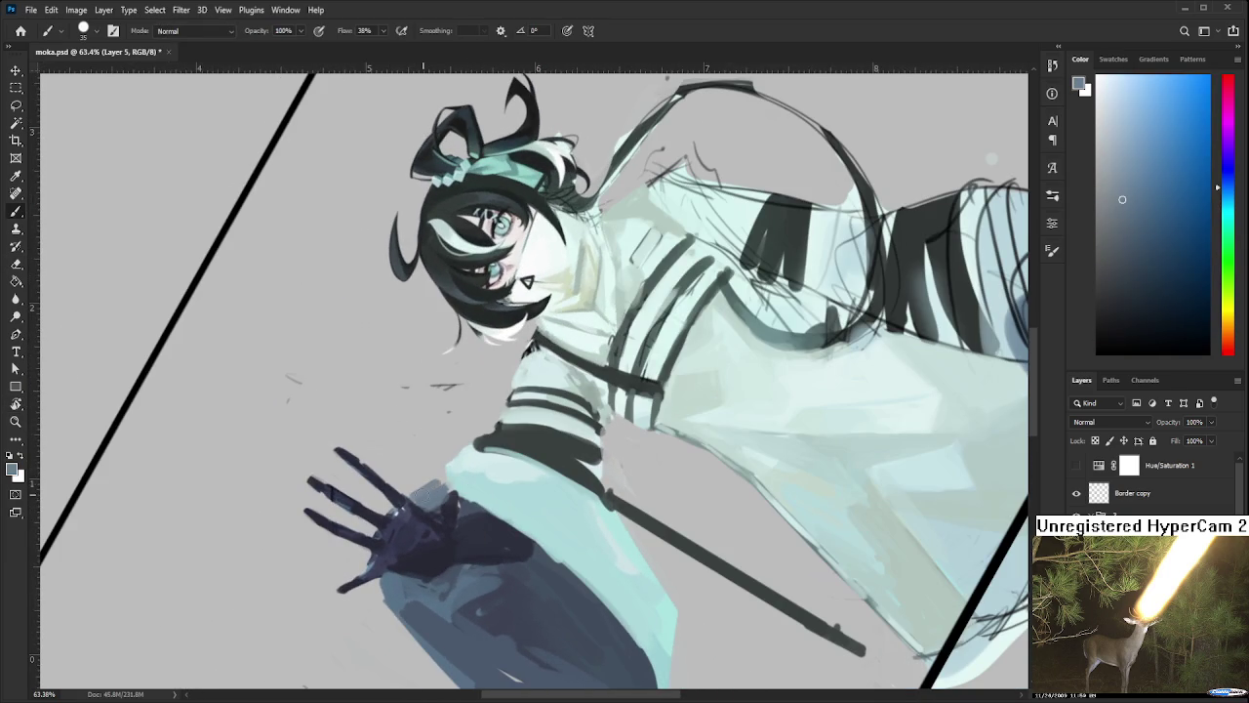
alt+click(446, 474)
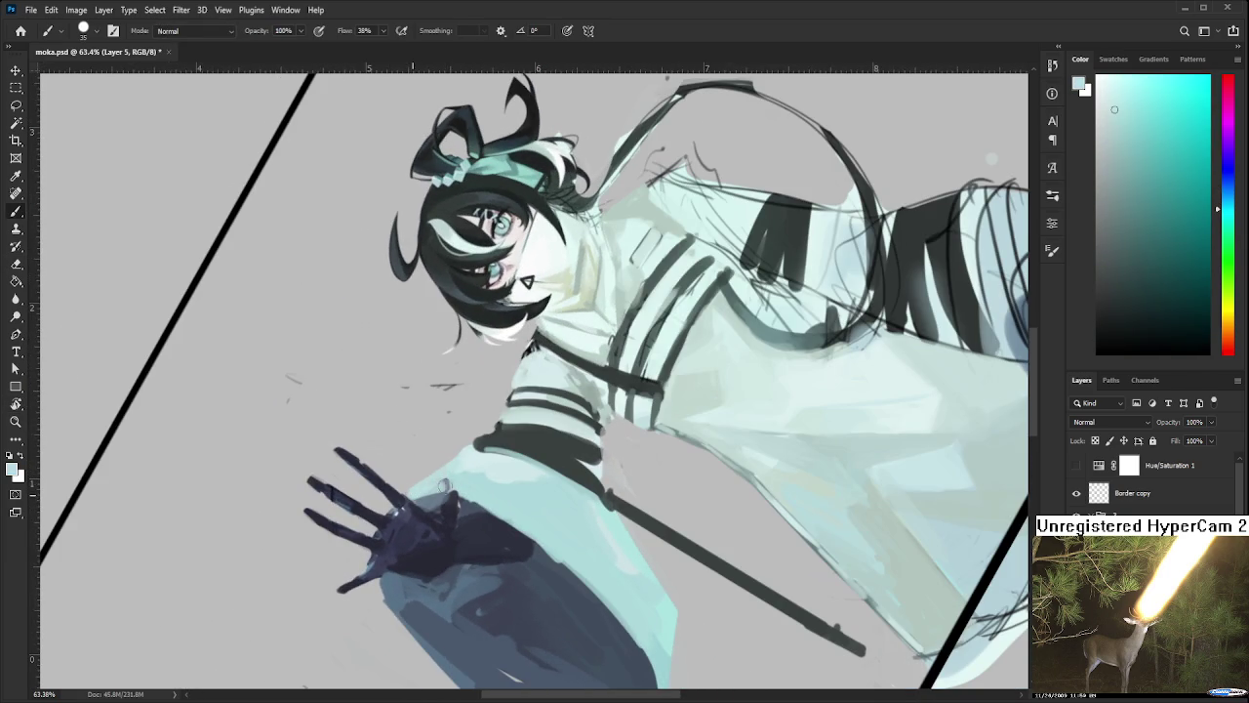
key(r)
mouse_move(455, 482)
mouse_down()
mouse_move(507, 532)
mouse_move(510, 476)
mouse_move(462, 416)
mouse_up()
Paint the sampled cyan over the sleeve edge beside the hand
scroll(574, 291, down, 3)
scroll(574, 291, down, 3)
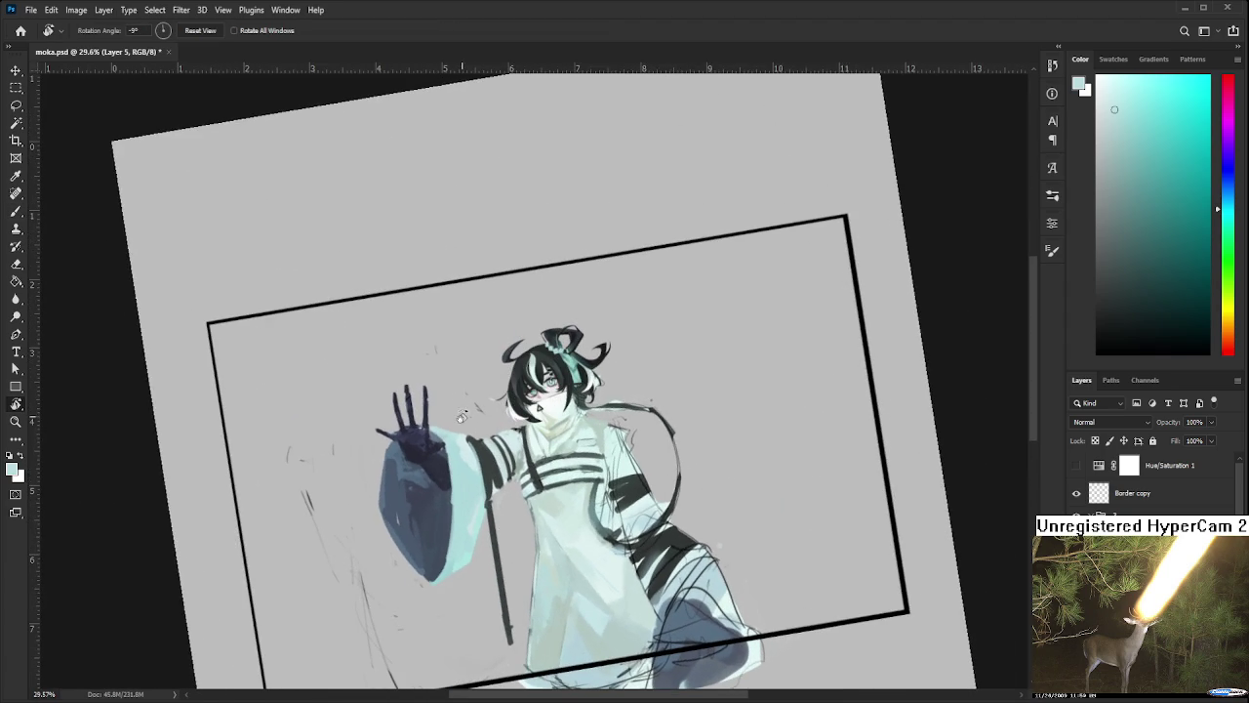
scroll(462, 417, up, 1)
scroll(458, 429, up, 2)
scroll(456, 439, up, 2)
scroll(453, 446, up, 2)
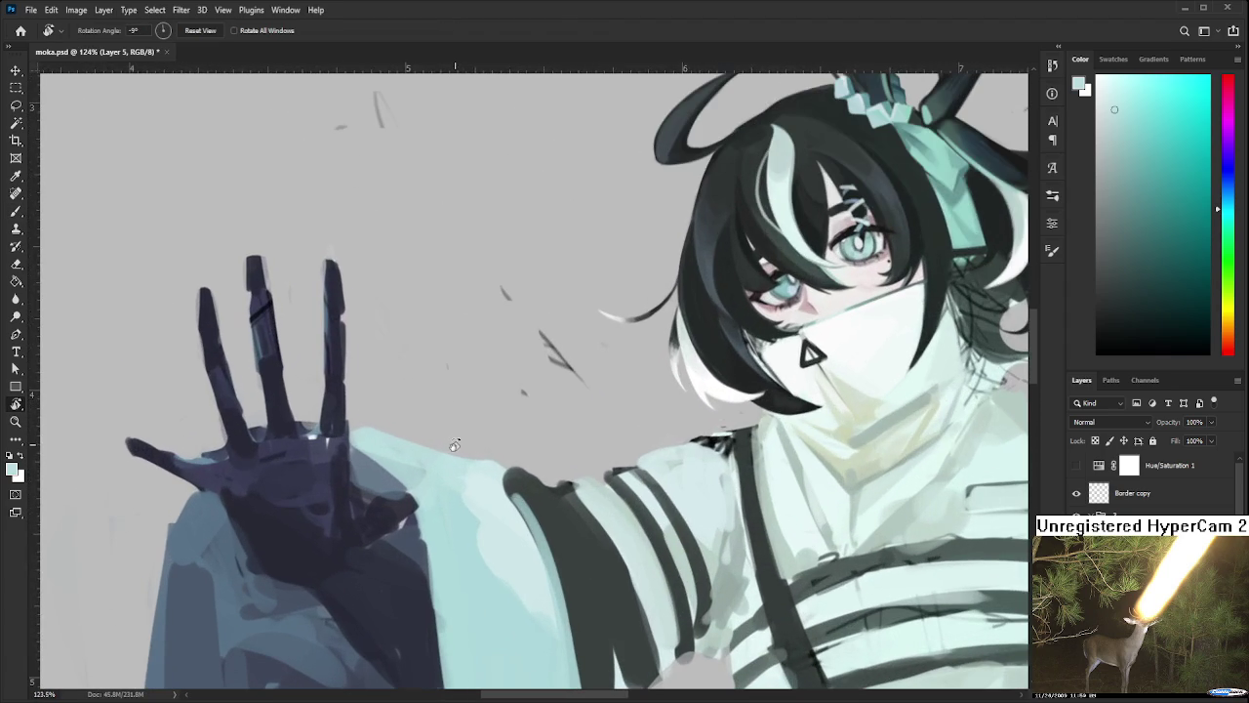
key(b)
mouse_move(391, 432)
mouse_down()
mouse_move(363, 420)
mouse_move(404, 446)
mouse_move(403, 469)
mouse_move(391, 451)
mouse_move(449, 451)
mouse_up()
Pick lighter sleeve colours and smooth the sleeve edge beside the hand
alt+click(420, 474)
alt+click(375, 470)
mouse_move(374, 470)
mouse_down()
mouse_move(437, 469)
mouse_move(521, 564)
mouse_up()
alt+scroll(473, 452, down, 3)
alt+scroll(472, 452, down, 3)
alt+scroll(472, 452, down, 2)
key(r)
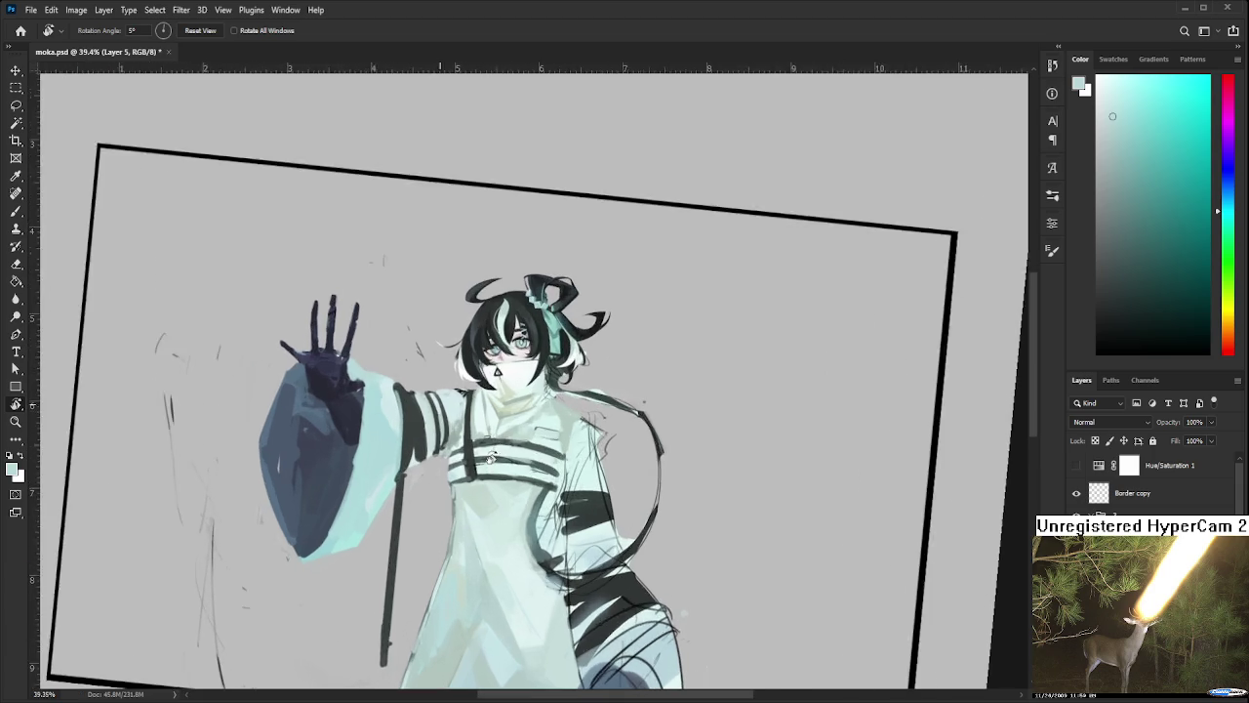
Sample black from the drawing and try a dark stroke along the sleeve edge, then undo it
scroll(500, 449, up, 1)
scroll(500, 449, up, 1)
scroll(366, 452, up, 2)
key(b)
alt+click(456, 443)
scroll(436, 449, down, 1)
drag(381, 373, 398, 469)
key(ctrl+z)
Try another dark stroke down the sleeve edge, undo it, and reset the view rotation
scroll(398, 420, down, 1)
scroll(400, 410, down, 2)
mouse_move(402, 405)
mouse_down()
mouse_move(398, 498)
mouse_move(409, 517)
mouse_up()
key(ctrl+z)
key(r)
key(b)
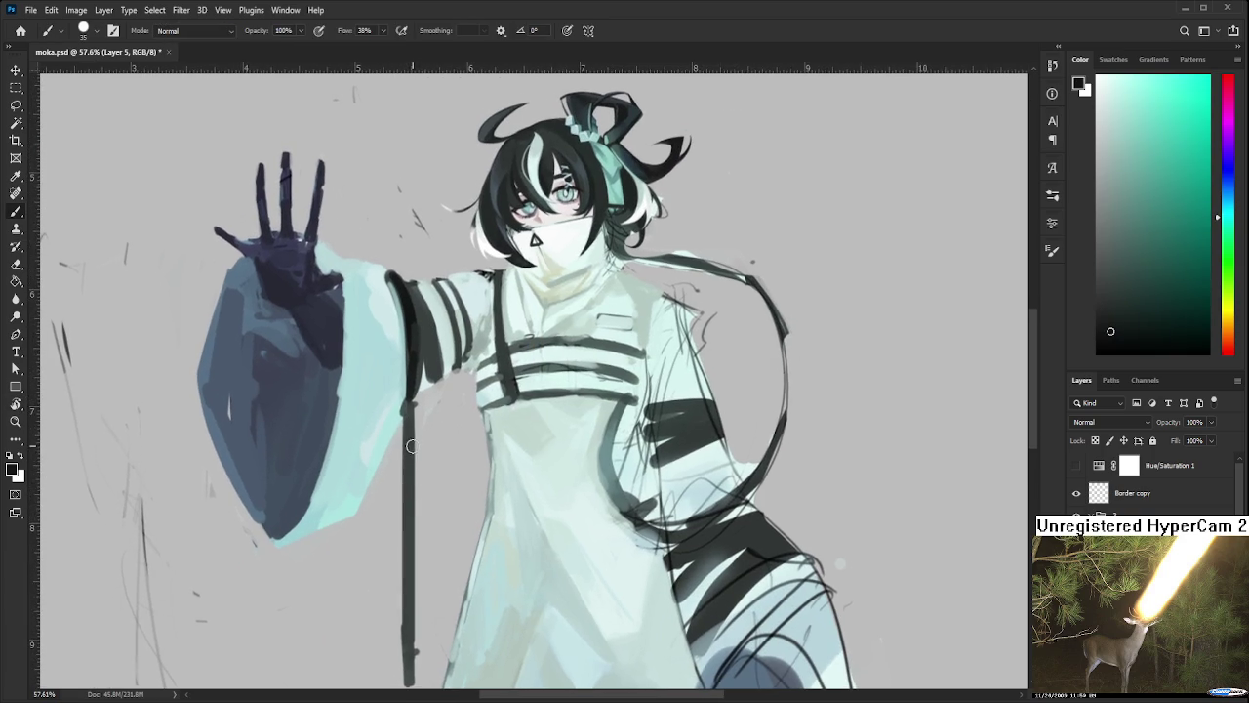
Darken the staff with a long black stroke
drag(408, 402, 406, 681)
key(ctrl+z)
key(ctrl+shift+z)
scroll(406, 625, up, 3)
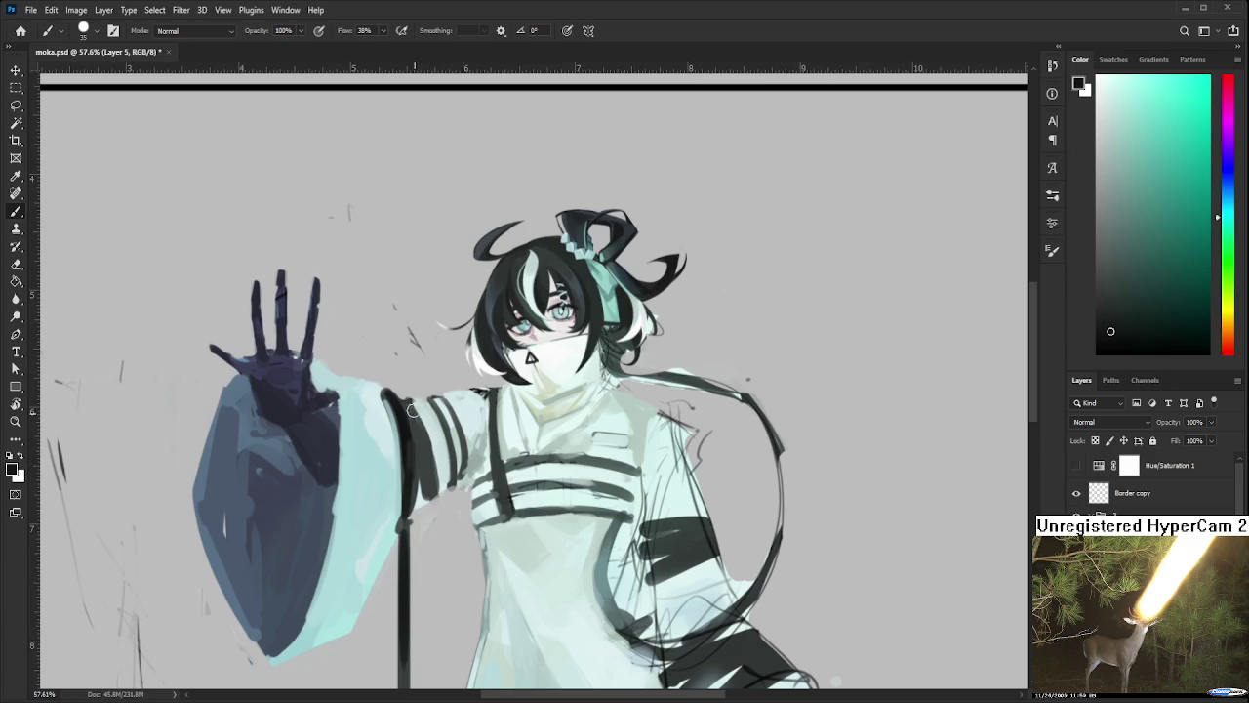
Thicken the dark band along the sleeve edge and the stripe near the shoulder
drag(410, 402, 433, 500)
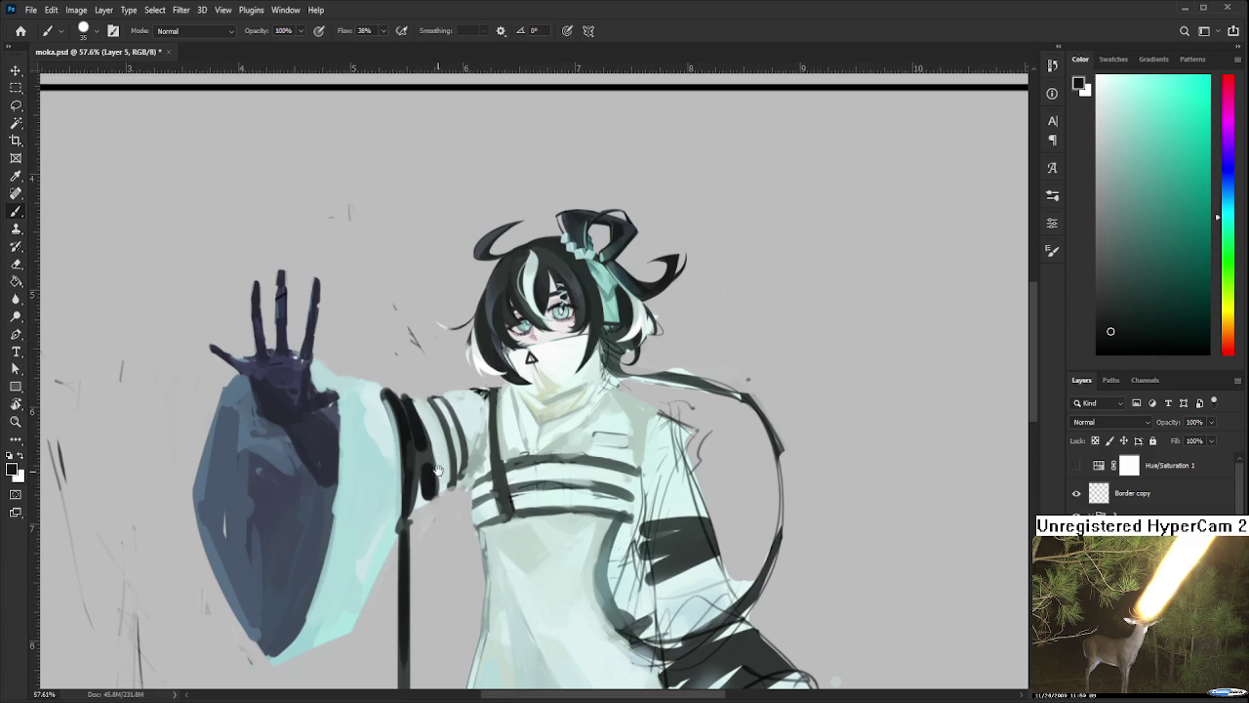
scroll(434, 488, up, 1)
mouse_move(429, 447)
mouse_down()
mouse_move(449, 535)
mouse_move(456, 525)
mouse_up()
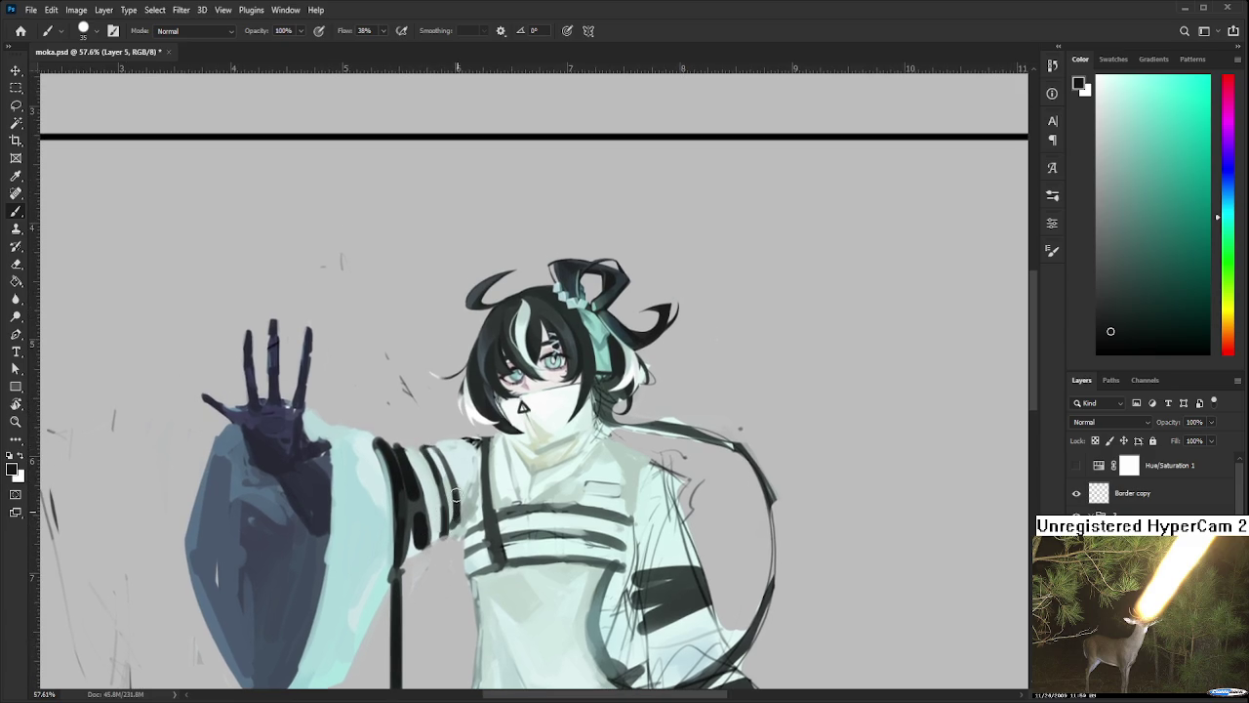
drag(453, 468, 455, 482)
scroll(473, 468, down, 2)
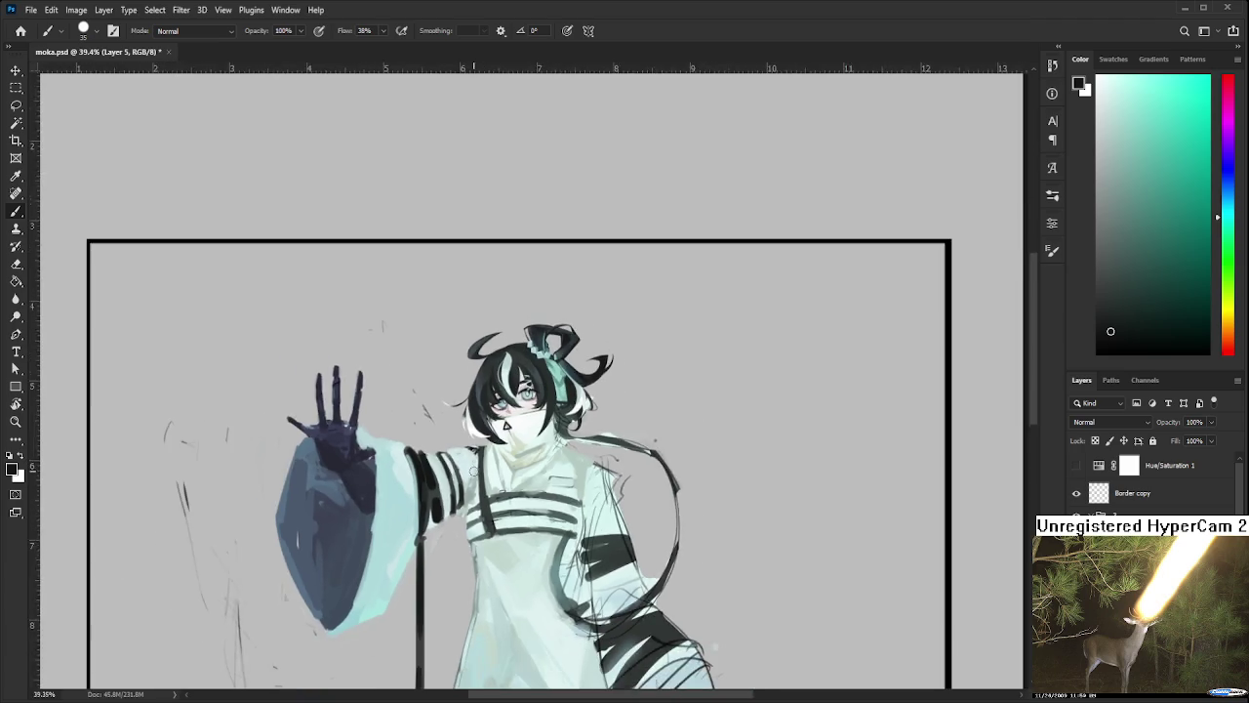
scroll(472, 469, down, 2)
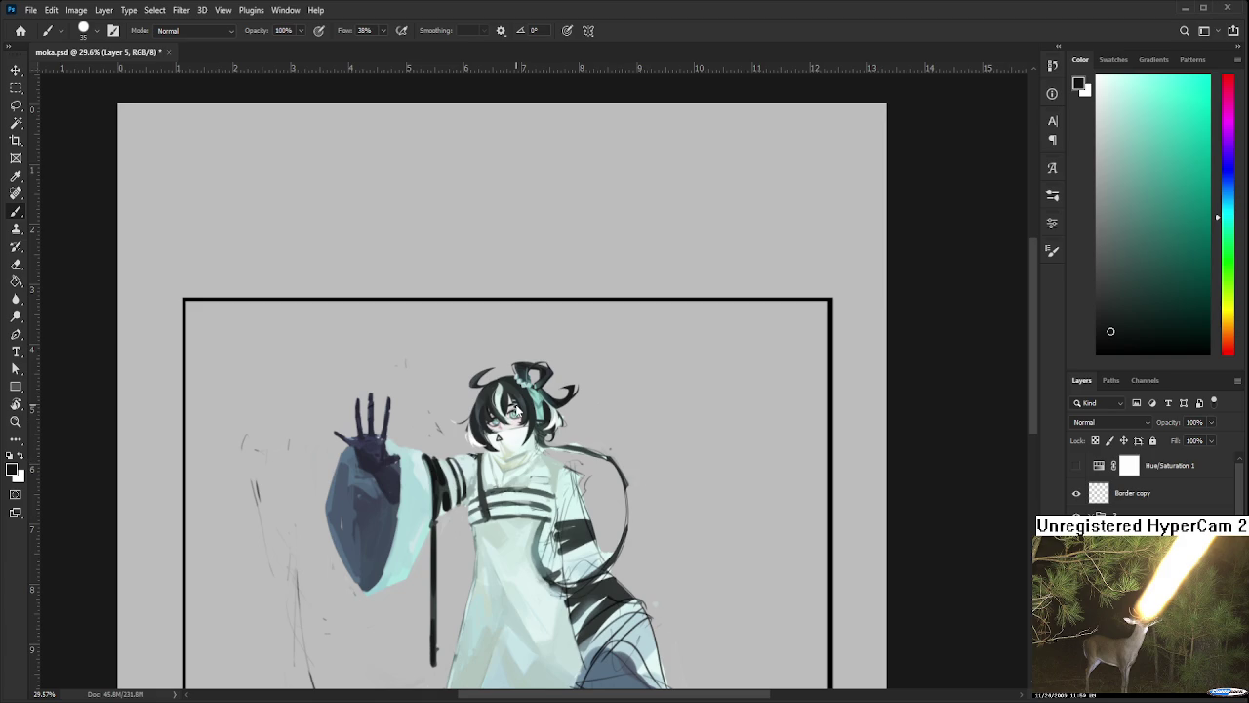
scroll(516, 411, up, 2)
Select and delete the LMAO chat message
scroll(515, 411, up, 2)
scroll(527, 414, up, 2)
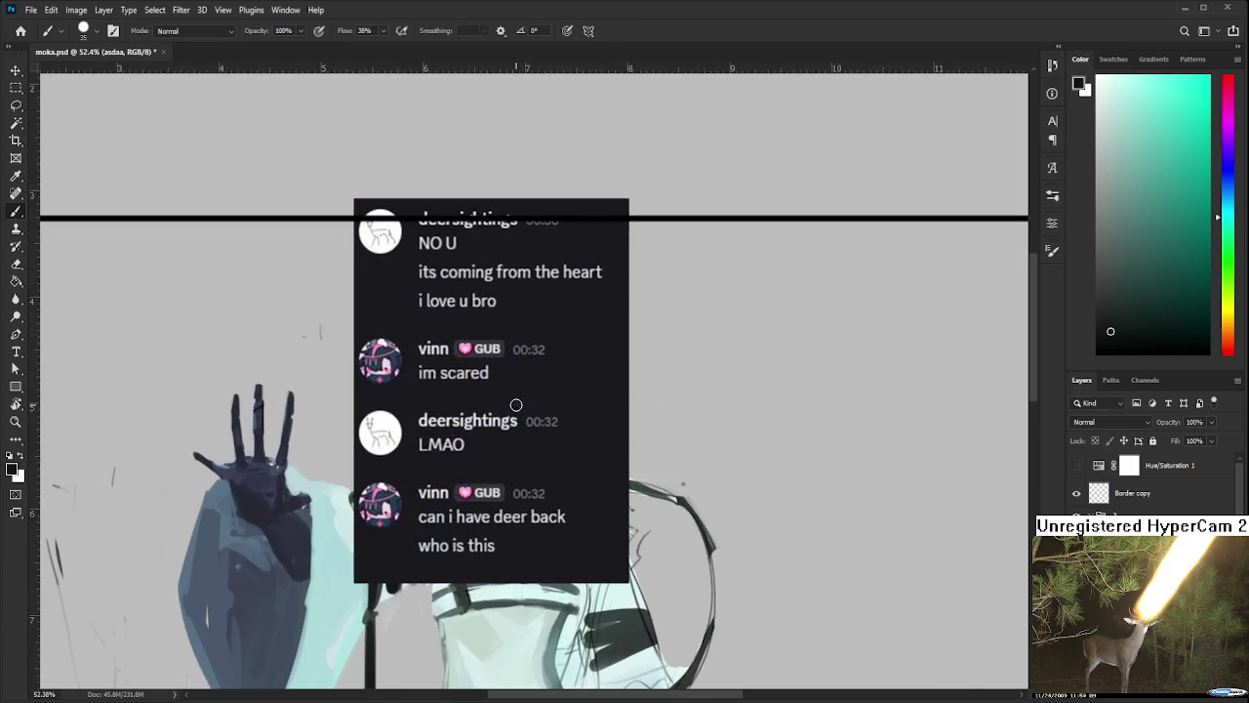
drag(546, 414, 597, 420)
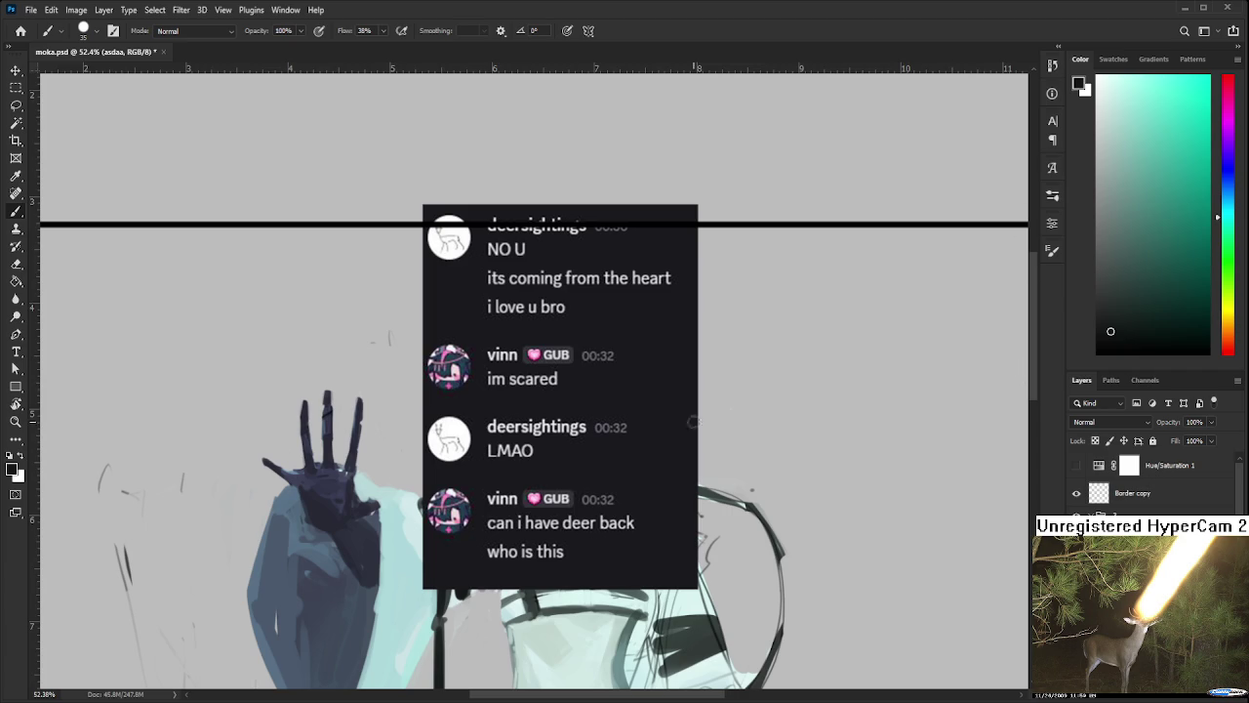
key(m)
drag(412, 400, 720, 475)
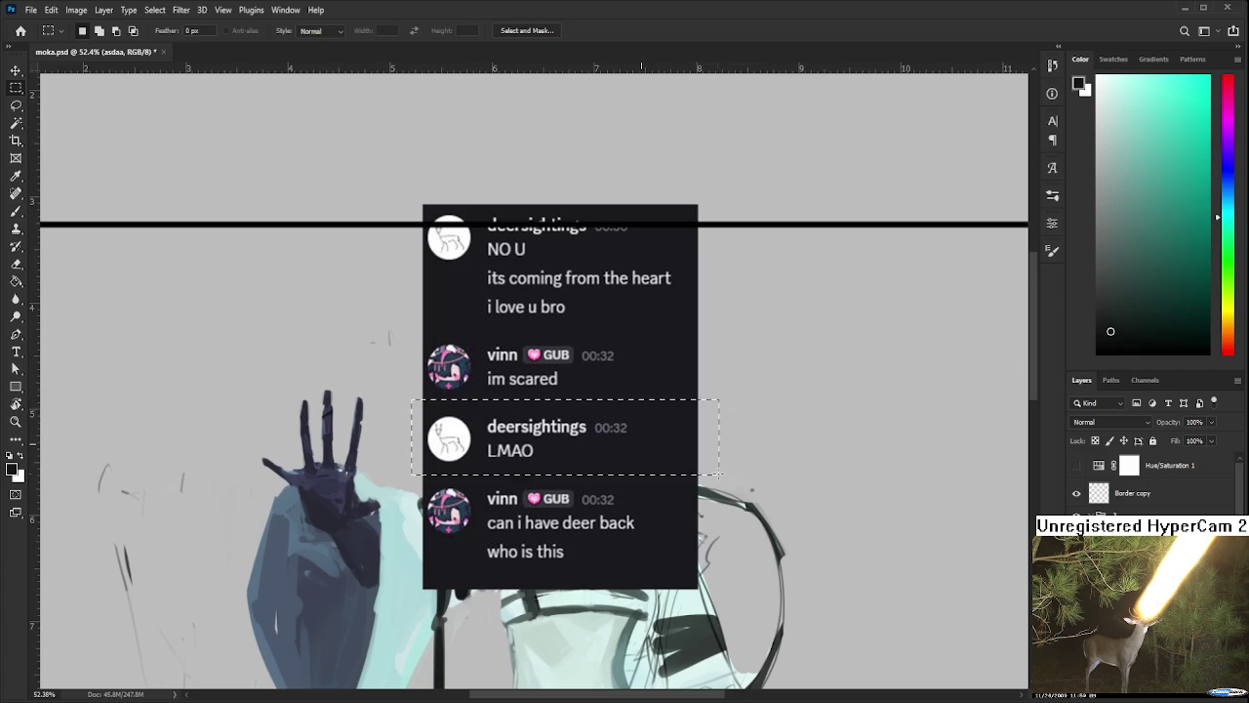
key(Delete)
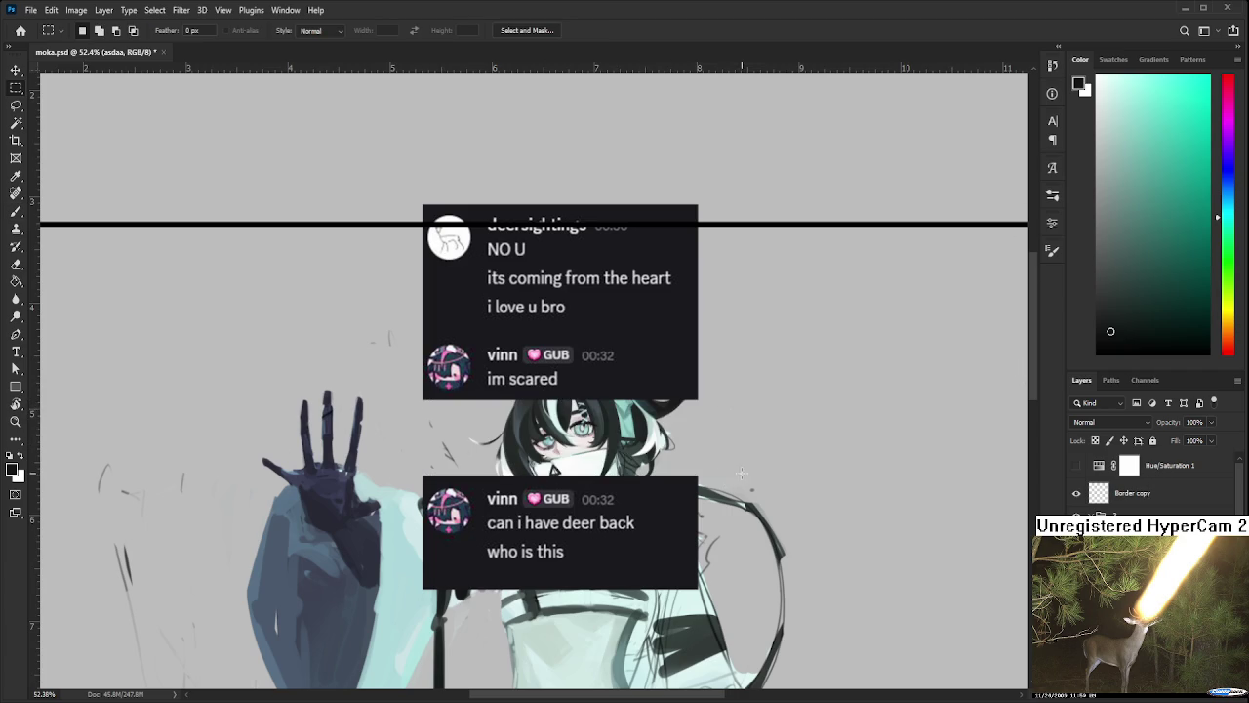
Move the bottom chat message up to close the gap left by the deleted one
drag(789, 447, 247, 629)
key(ctrl+t)
drag(501, 536, 501, 499)
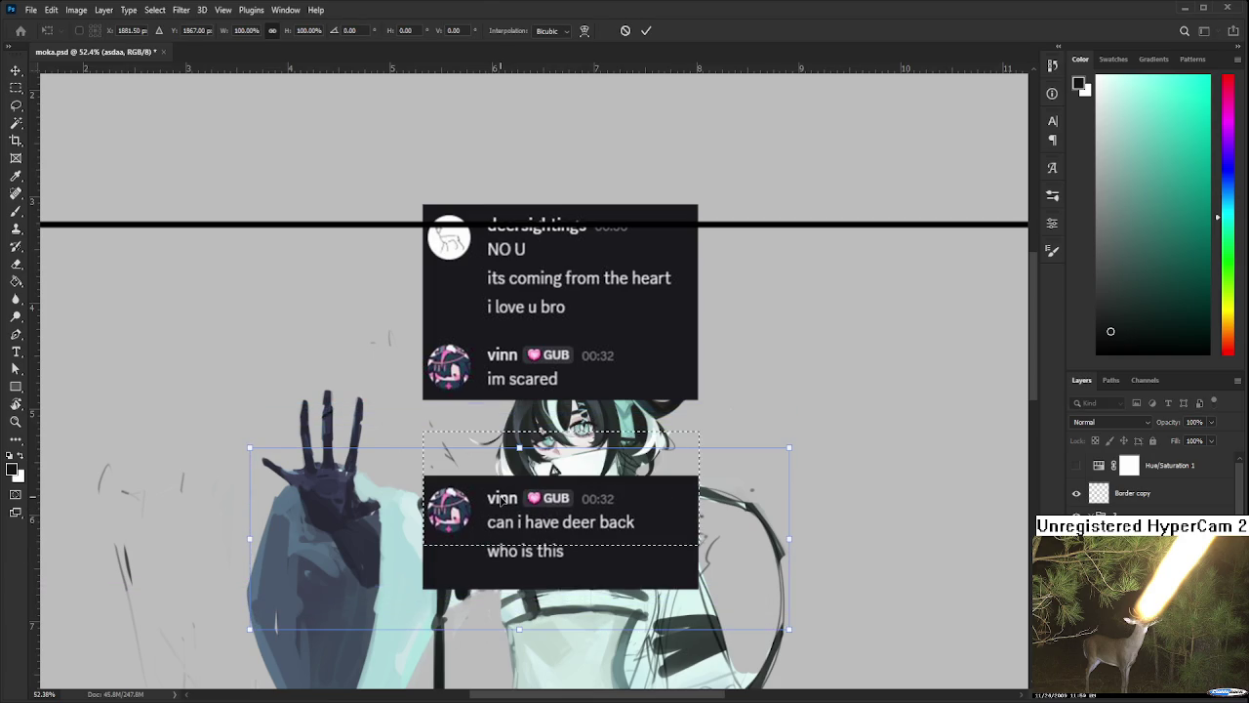
key(Return)
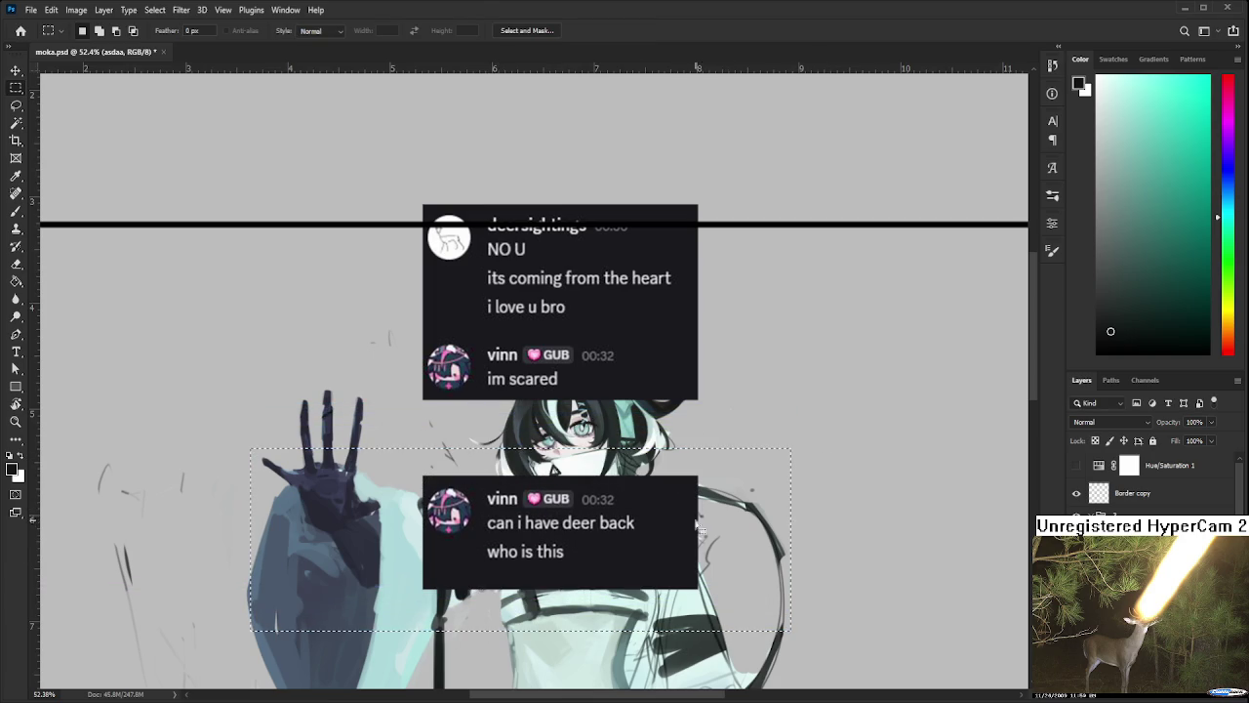
key(ctrl+t)
drag(605, 532, 602, 495)
key(Return)
Select the strip between the chat boxes and paint it with the chat's dark background colour
key(m)
drag(423, 397, 696, 445)
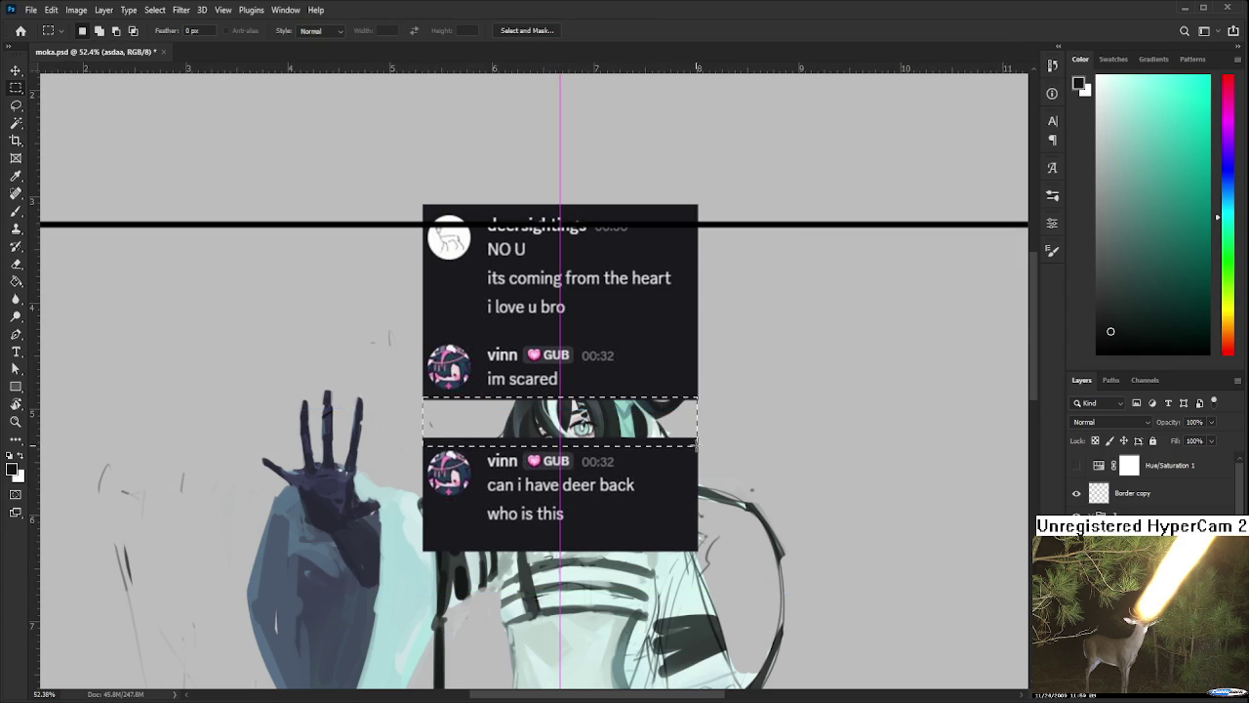
drag(696, 445, 697, 445)
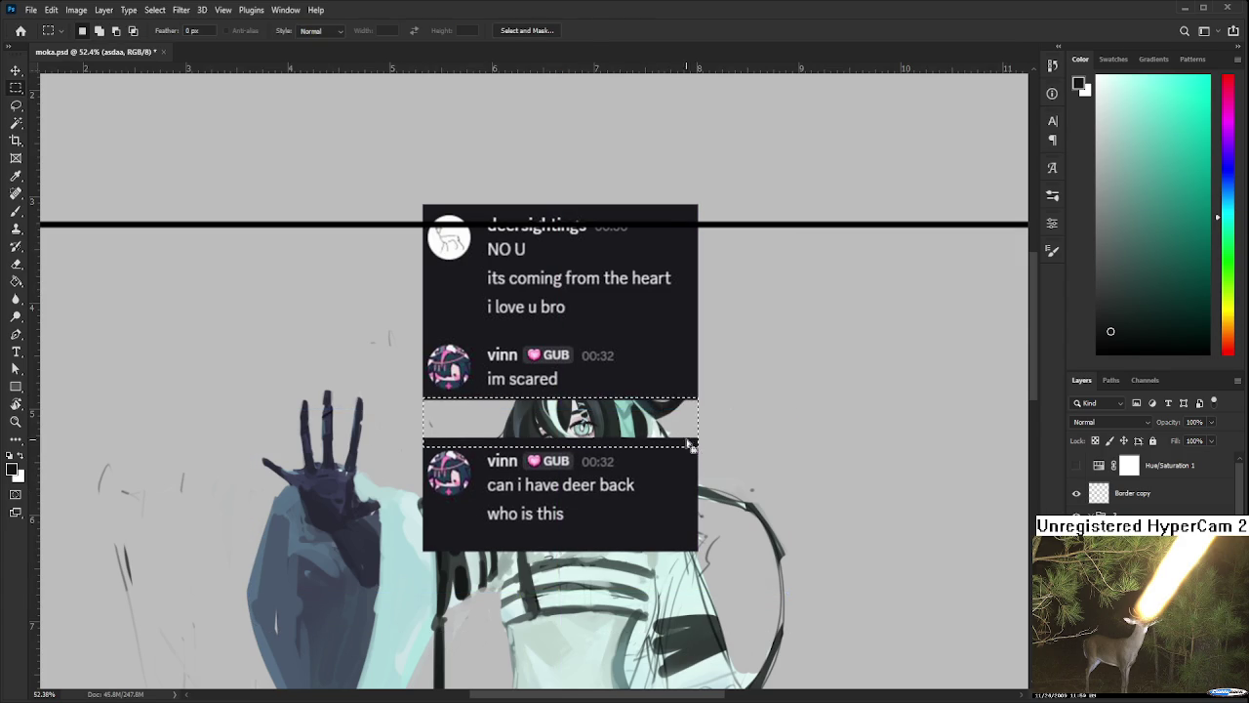
key(b)
alt+click(656, 358)
key(bracketright)
key(bracketright)
key(bracketright)
drag(439, 421, 712, 404)
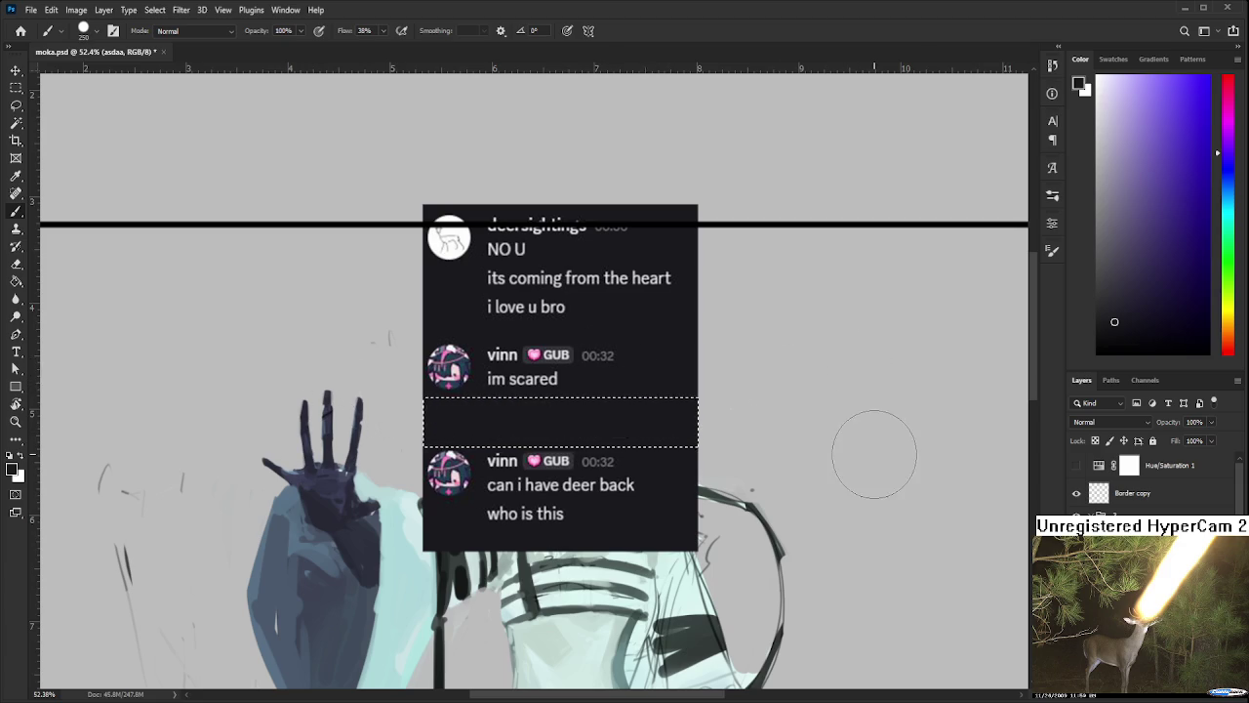
key(l)
key(ctrl+d)
drag(580, 409, 607, 414)
scroll(605, 413, up, 3)
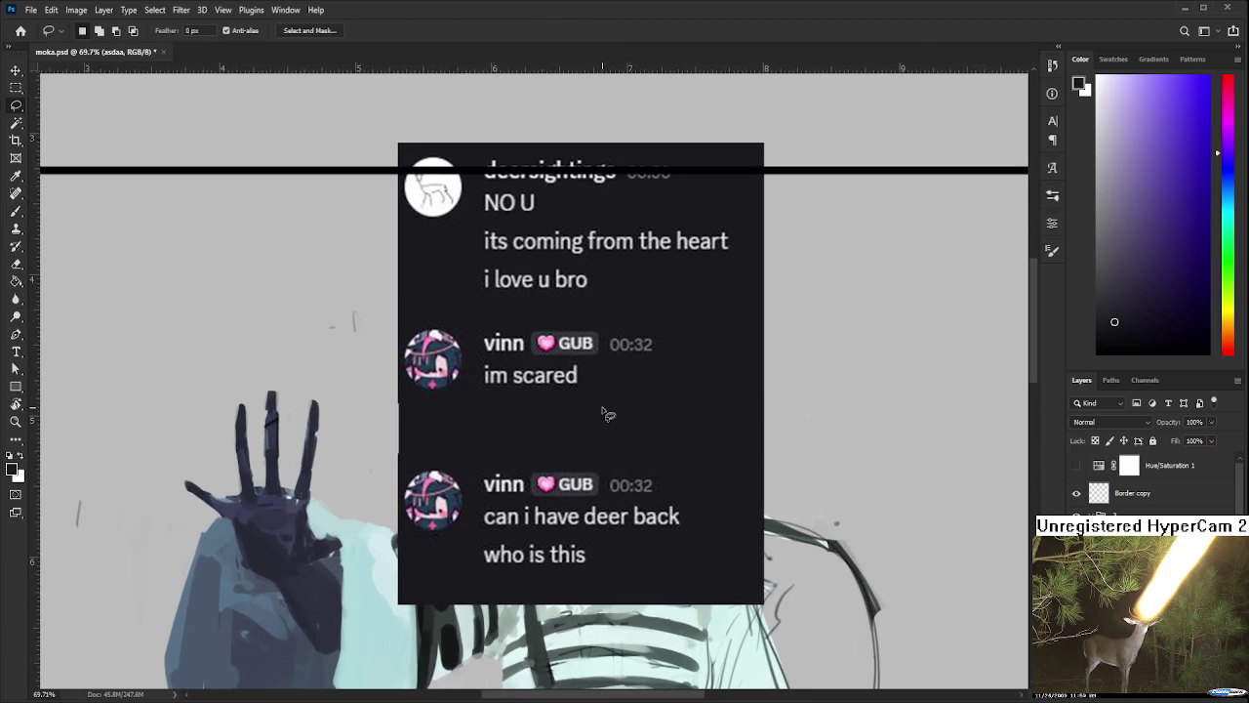
Paint the light strip along the chat screenshot's left edge dark
key(b)
mouse_move(418, 417)
mouse_down()
mouse_move(400, 402)
mouse_move(399, 482)
mouse_move(398, 352)
mouse_up()
key(bracketleft)
key(bracketleft)
key(bracketleft)
key(bracketleft)
scroll(458, 464, down, 1)
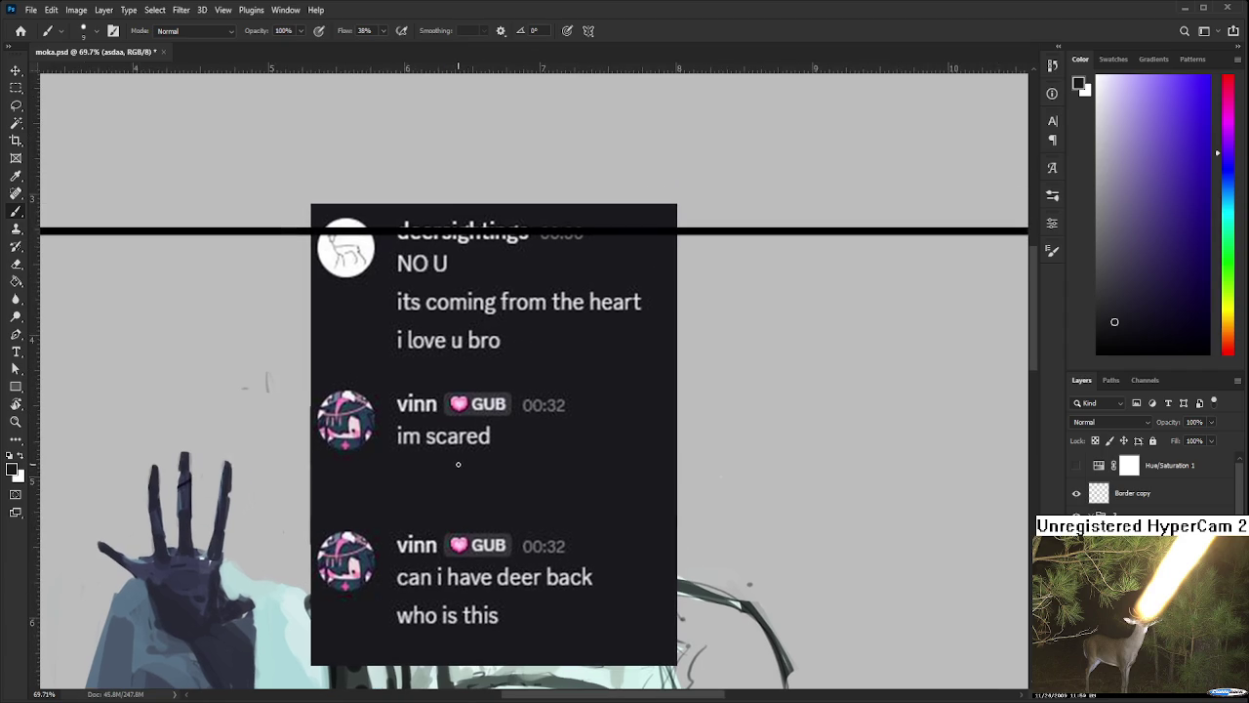
scroll(459, 465, down, 1)
scroll(549, 429, down, 1)
scroll(537, 439, down, 1)
scroll(533, 443, up, 3)
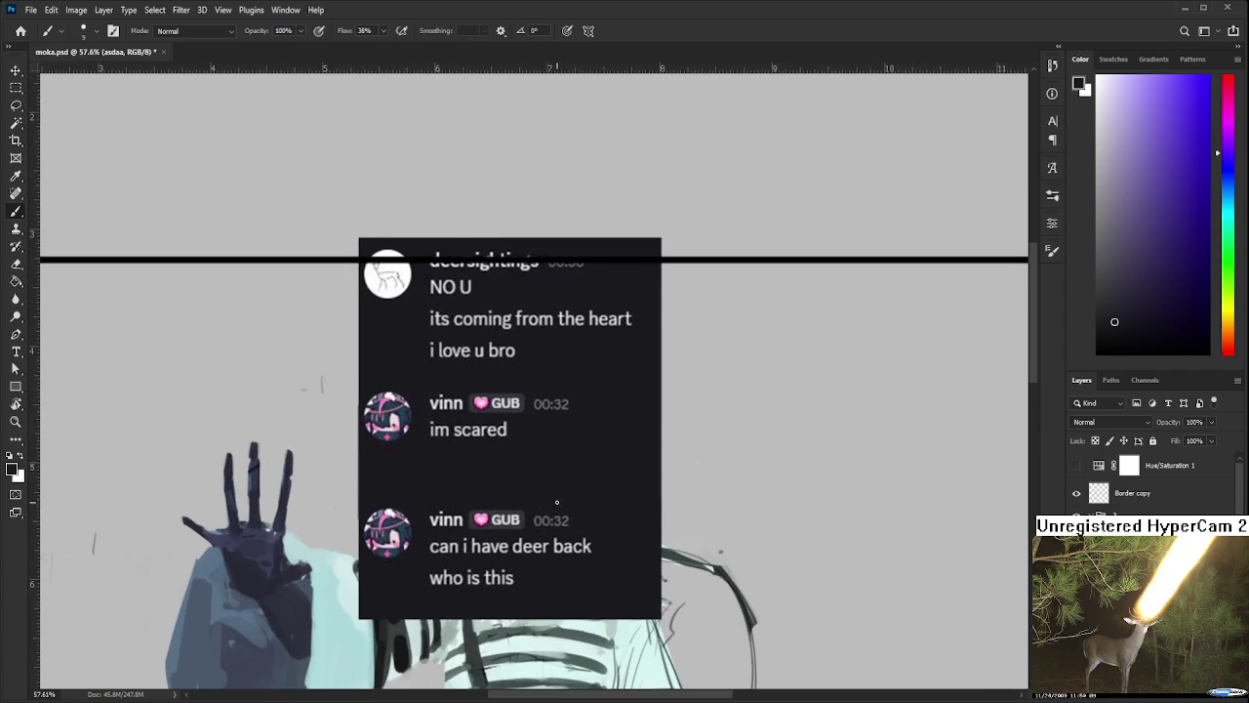
Select the lower chat message and nudge it up slightly with a transform
key(m)
mouse_move(722, 654)
mouse_down()
mouse_move(251, 500)
mouse_move(258, 537)
mouse_move(492, 562)
mouse_up()
key(ctrl+t)
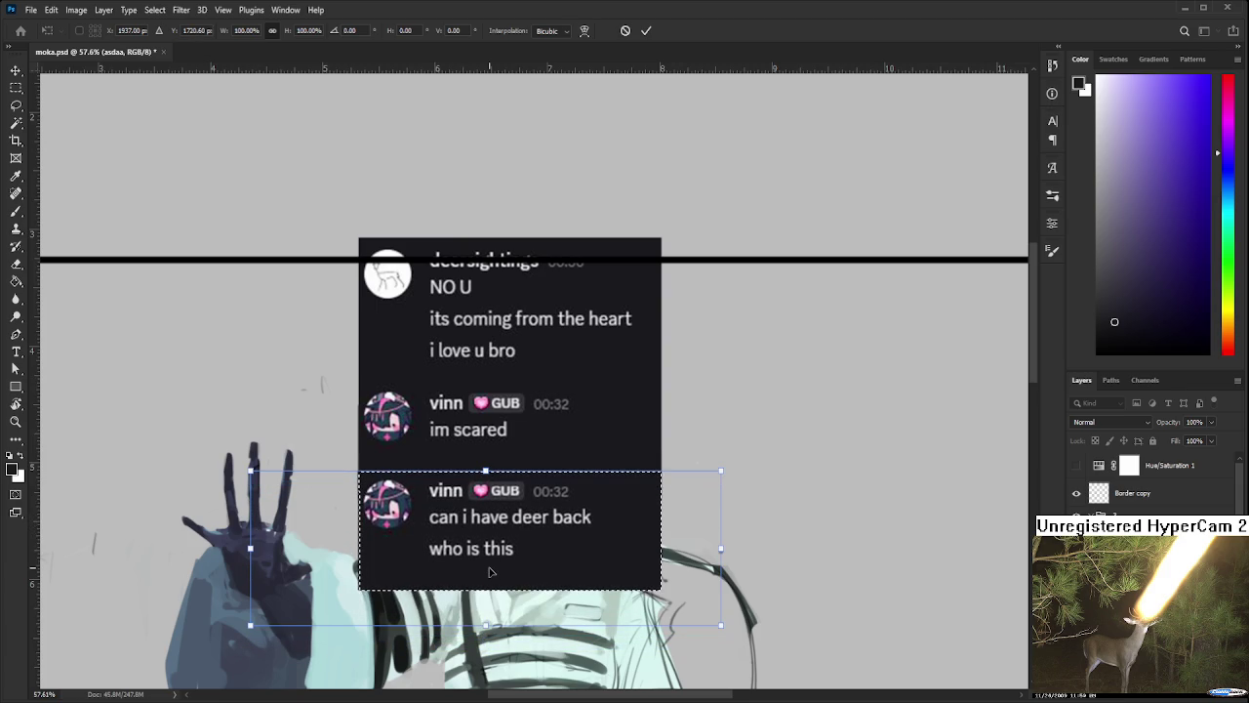
key(Return)
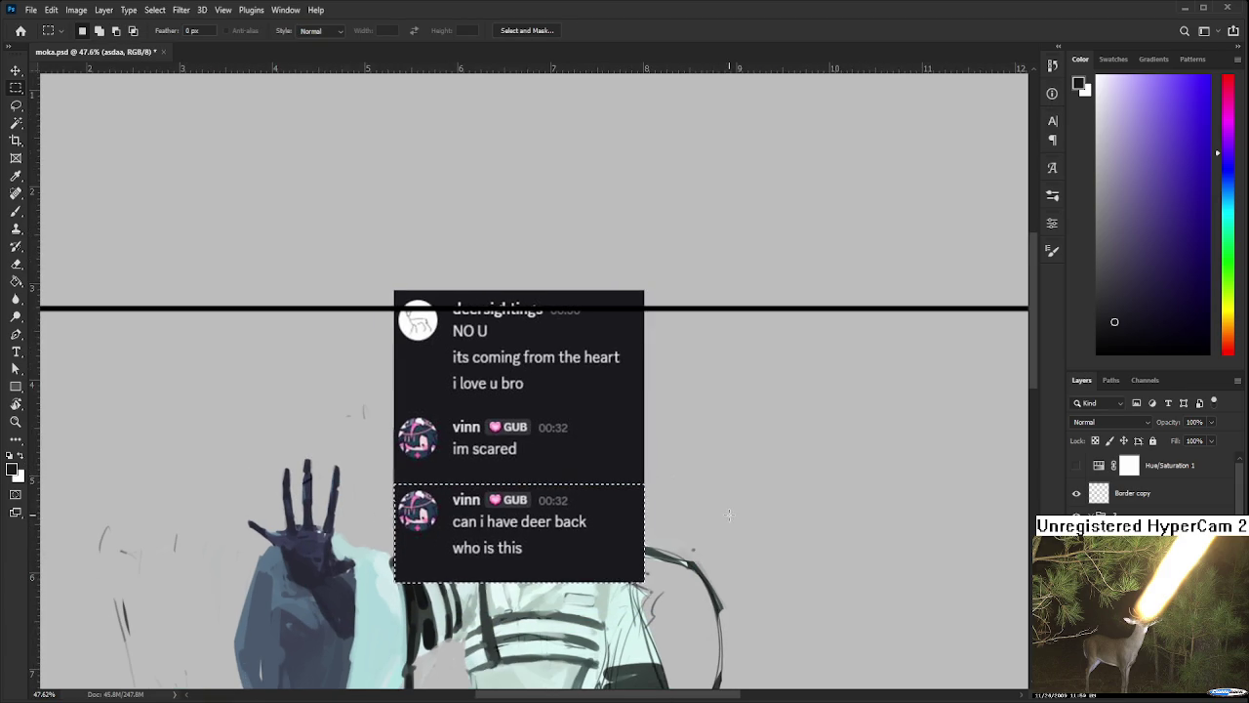
key(ctrl+d)
key(l)
scroll(708, 524, down, 2)
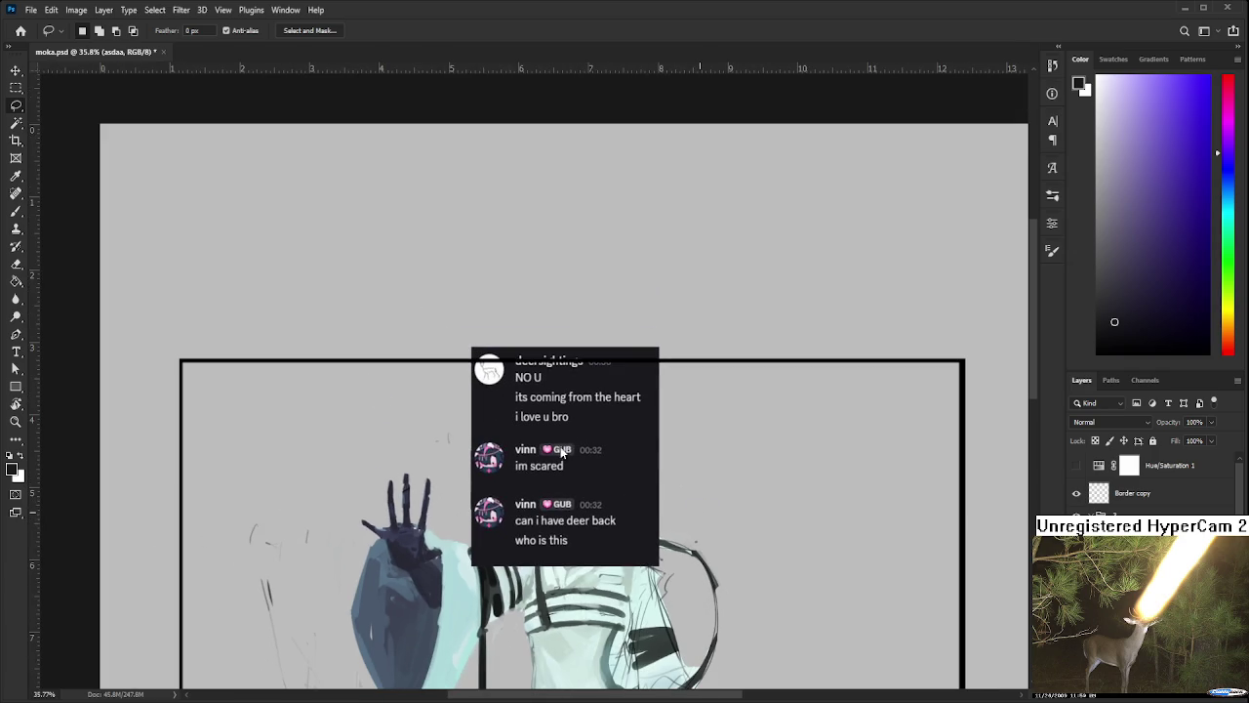
Reselect the lower part of the chat and transform it again to reposition it
key(m)
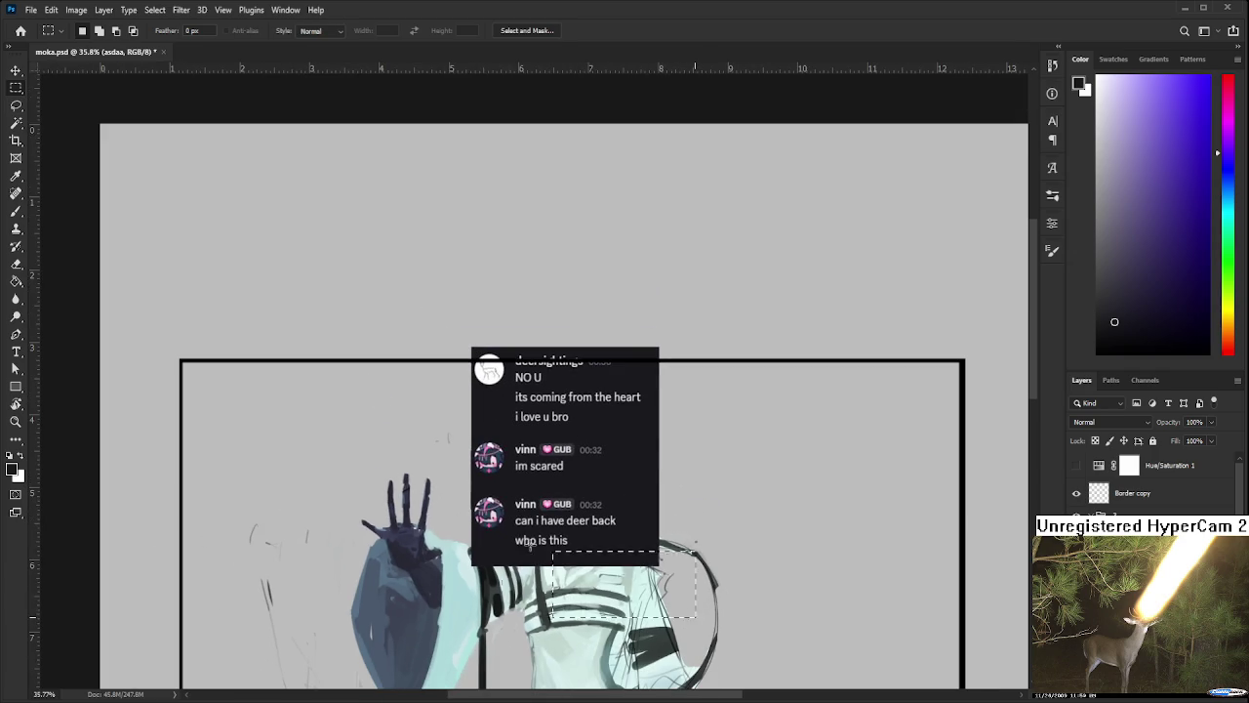
drag(695, 617, 420, 490)
key(ctrl+t)
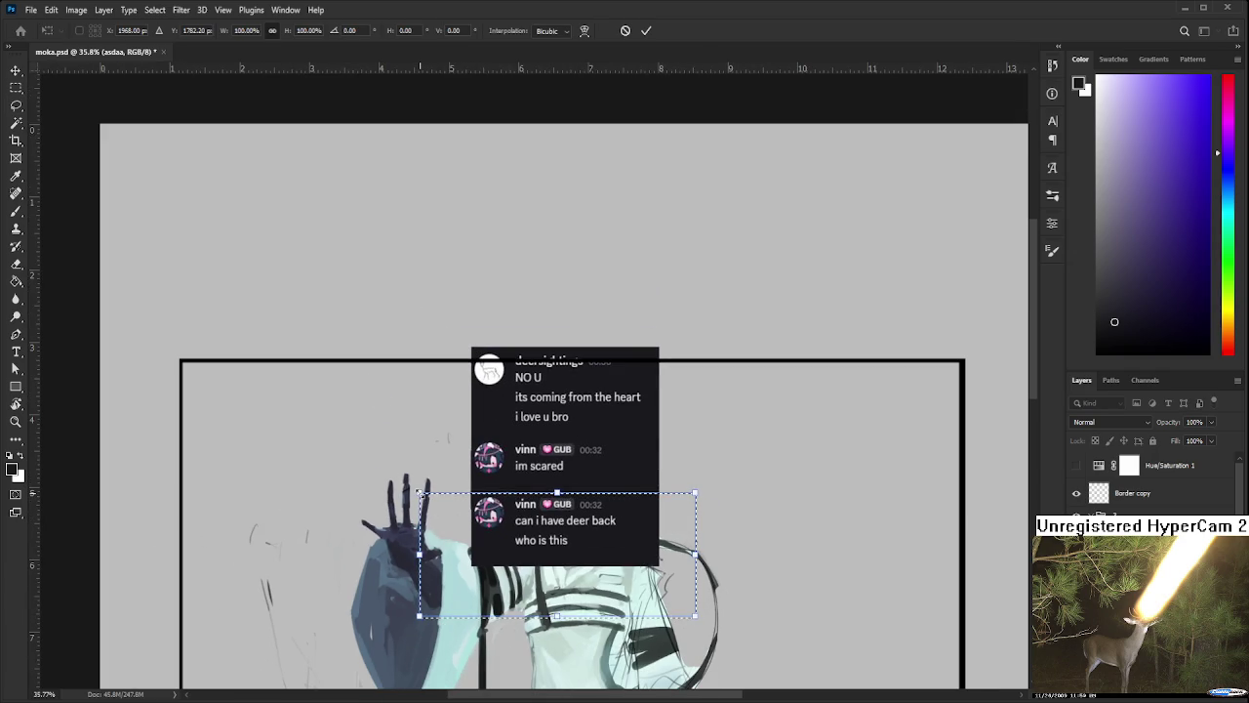
key(Return)
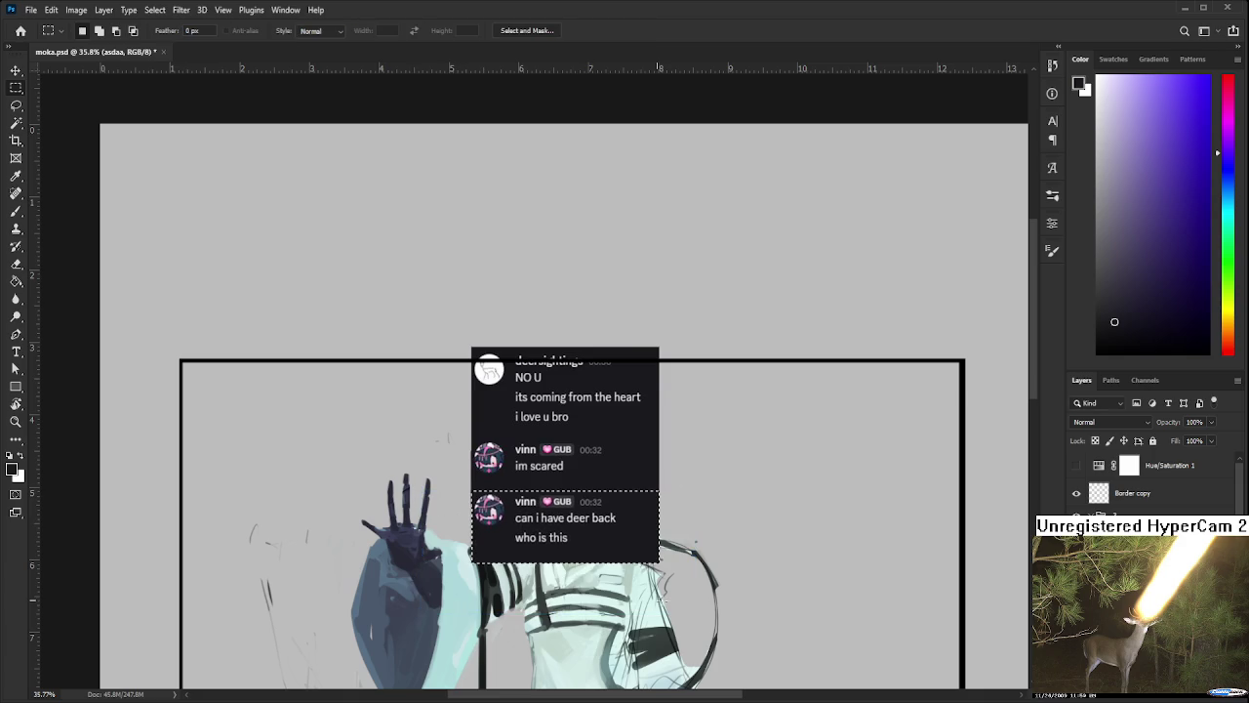
scroll(654, 568, up, 2)
scroll(653, 564, up, 1)
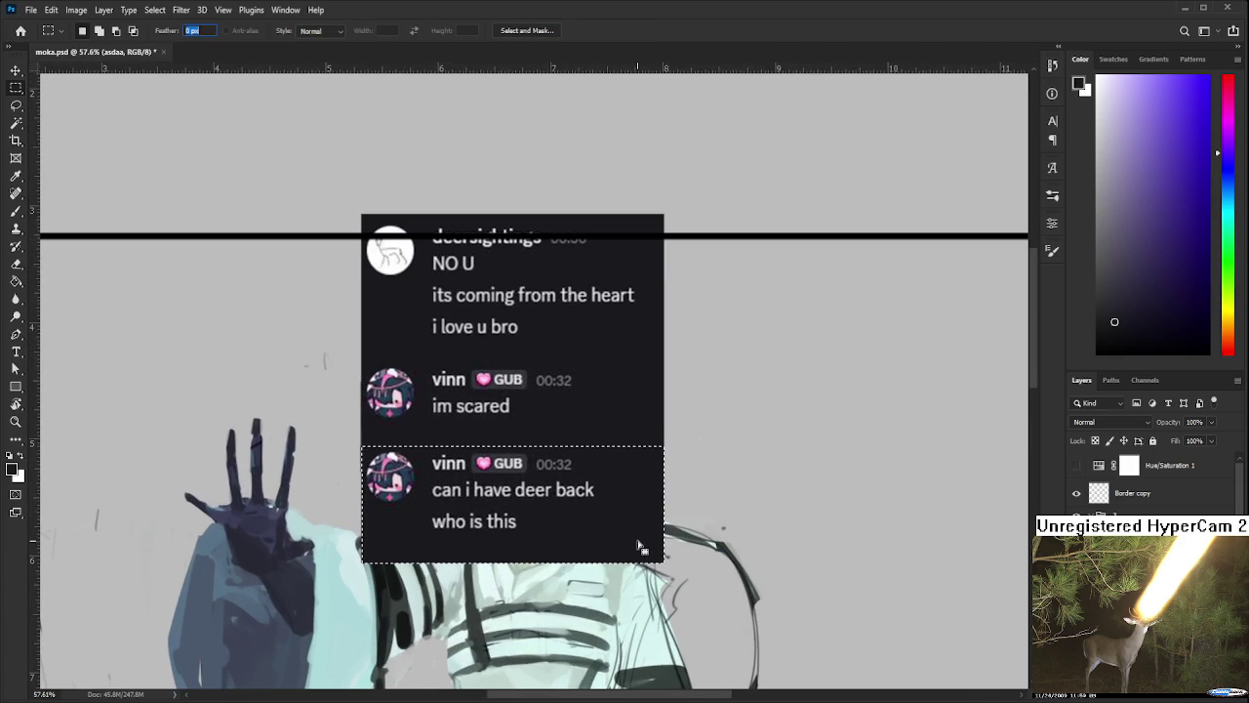
key(ctrl+d)
Hide the black Border copy layer and look over the canvas
scroll(762, 531, down, 1)
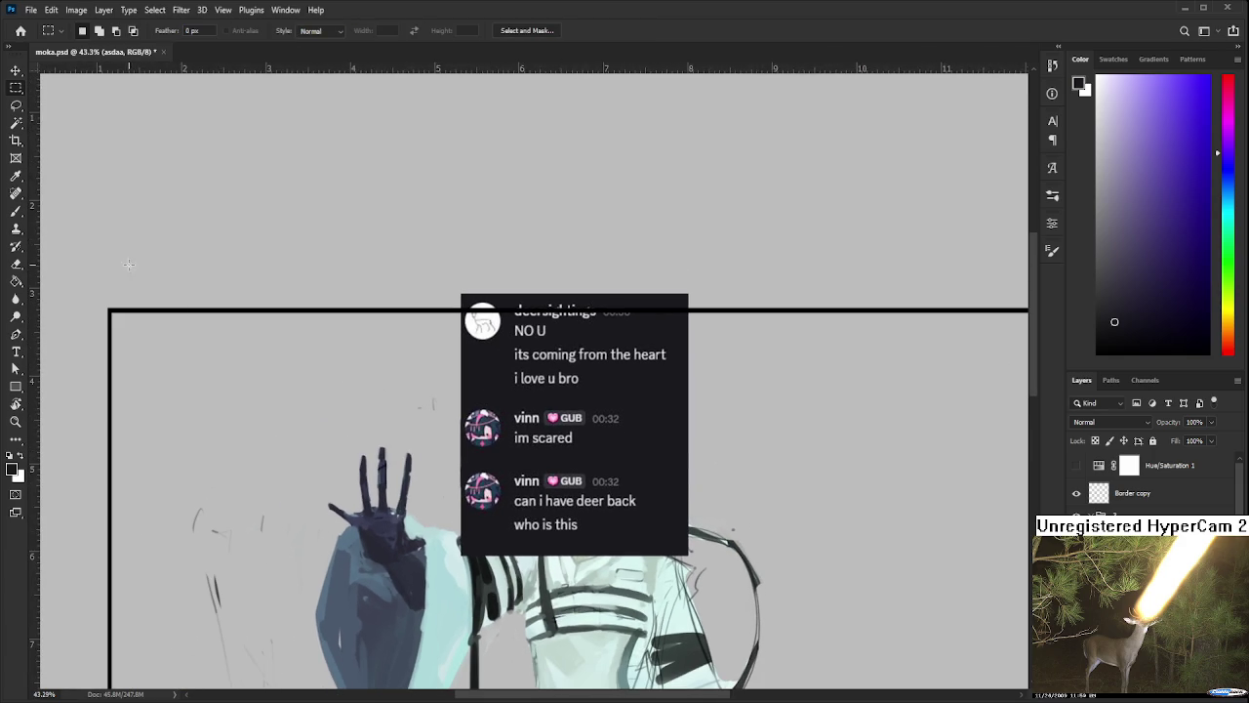
drag(355, 409, 614, 443)
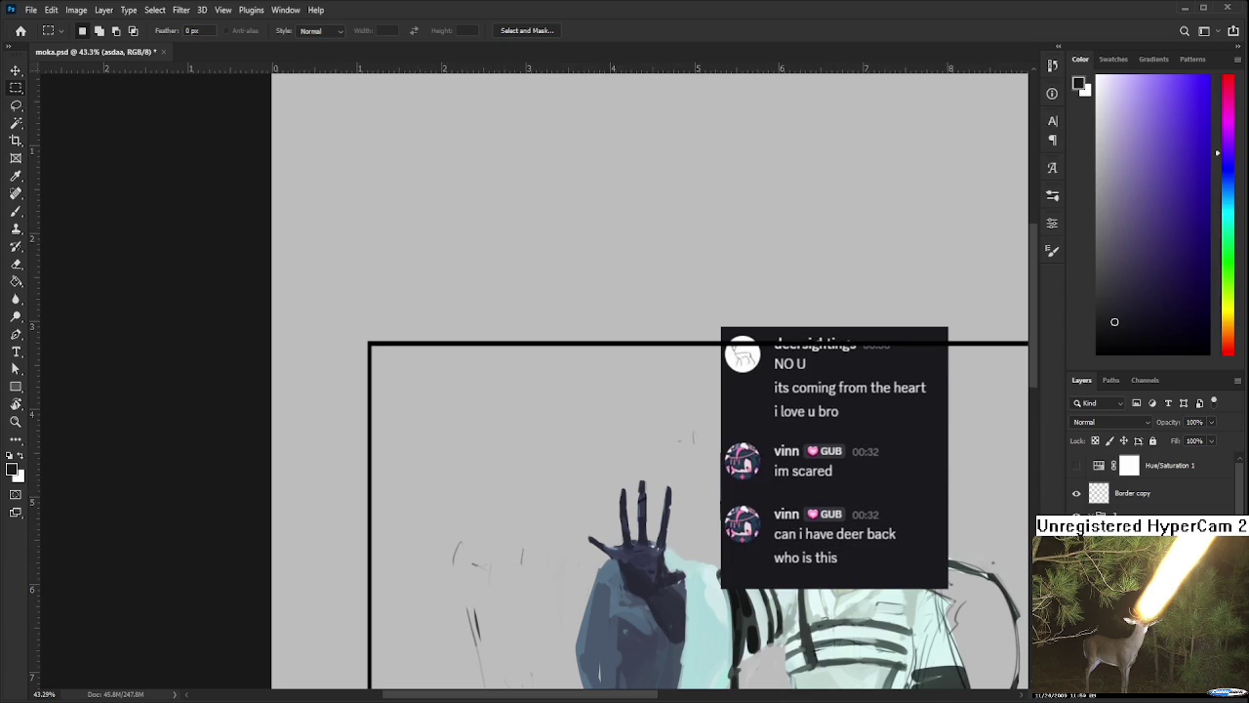
click(1076, 493)
mouse_move(543, 345)
mouse_down()
mouse_move(725, 352)
mouse_move(857, 402)
mouse_move(789, 407)
mouse_up()
scroll(703, 378, down, 1)
scroll(703, 378, left, 5)
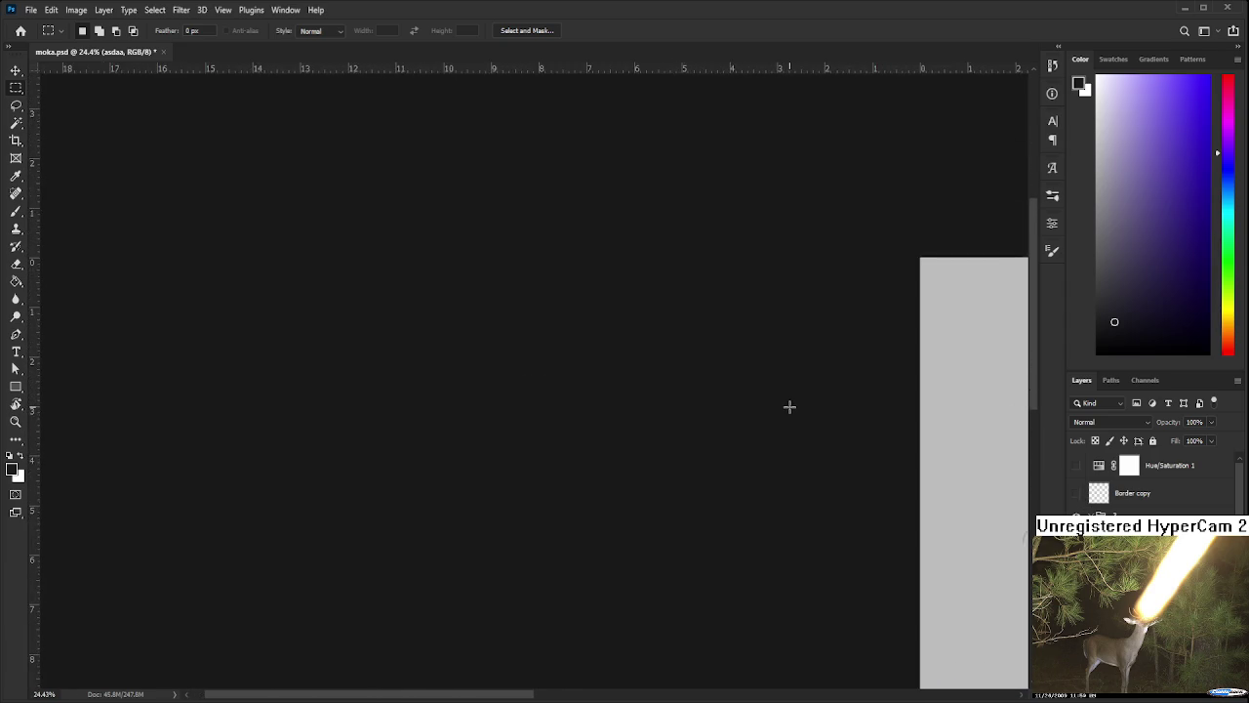
scroll(790, 407, down, 2)
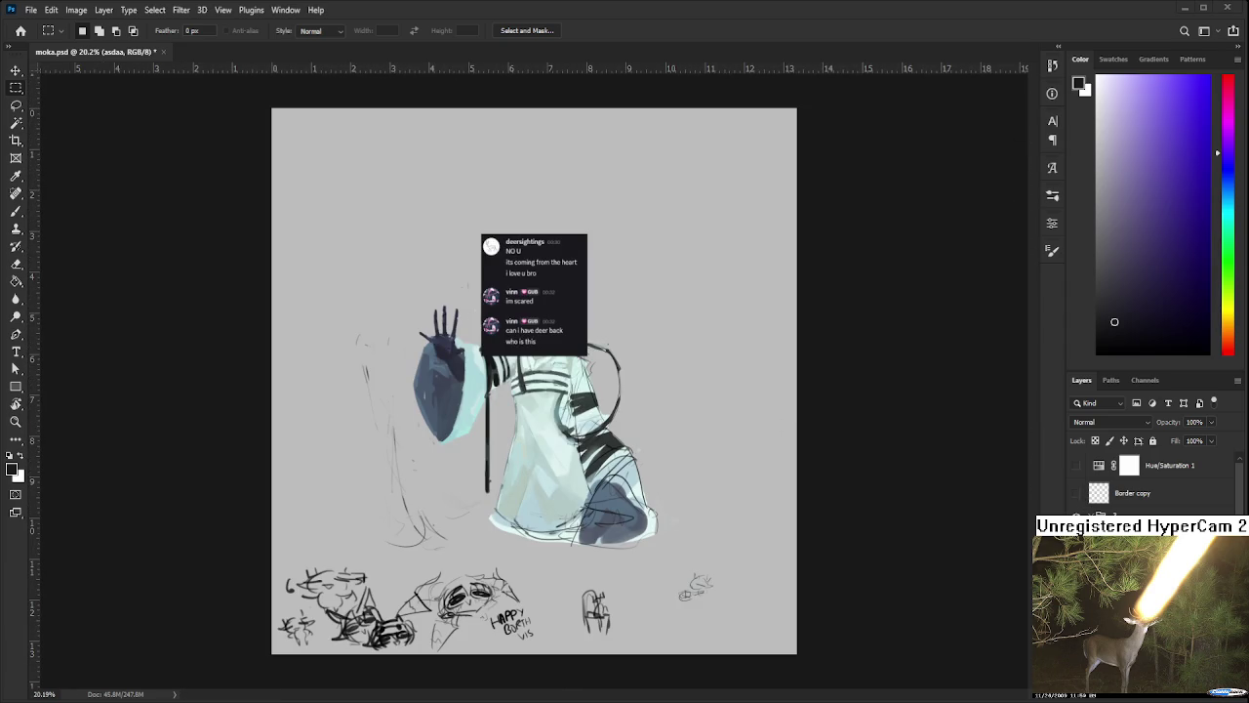
key(c)
scroll(535, 245, up, 5)
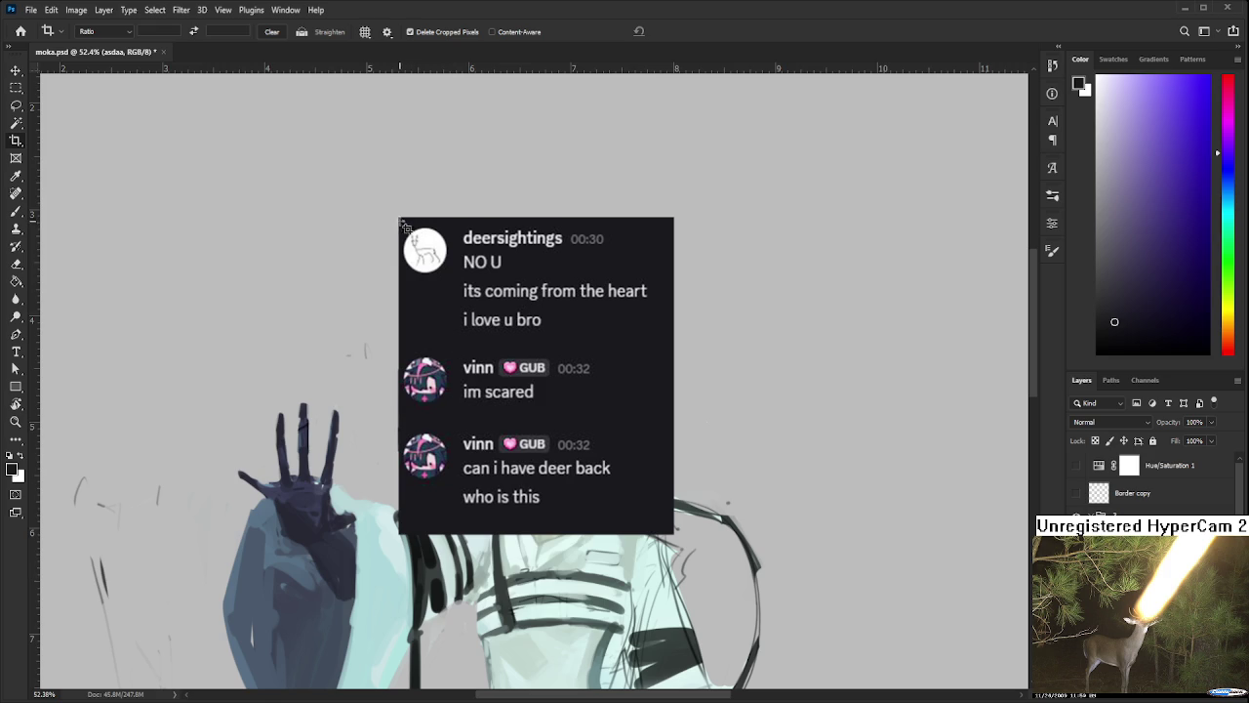
Crop the canvas to a box drawn around the chat panel
mouse_move(400, 225)
mouse_down()
mouse_move(342, 272)
mouse_move(315, 277)
mouse_up()
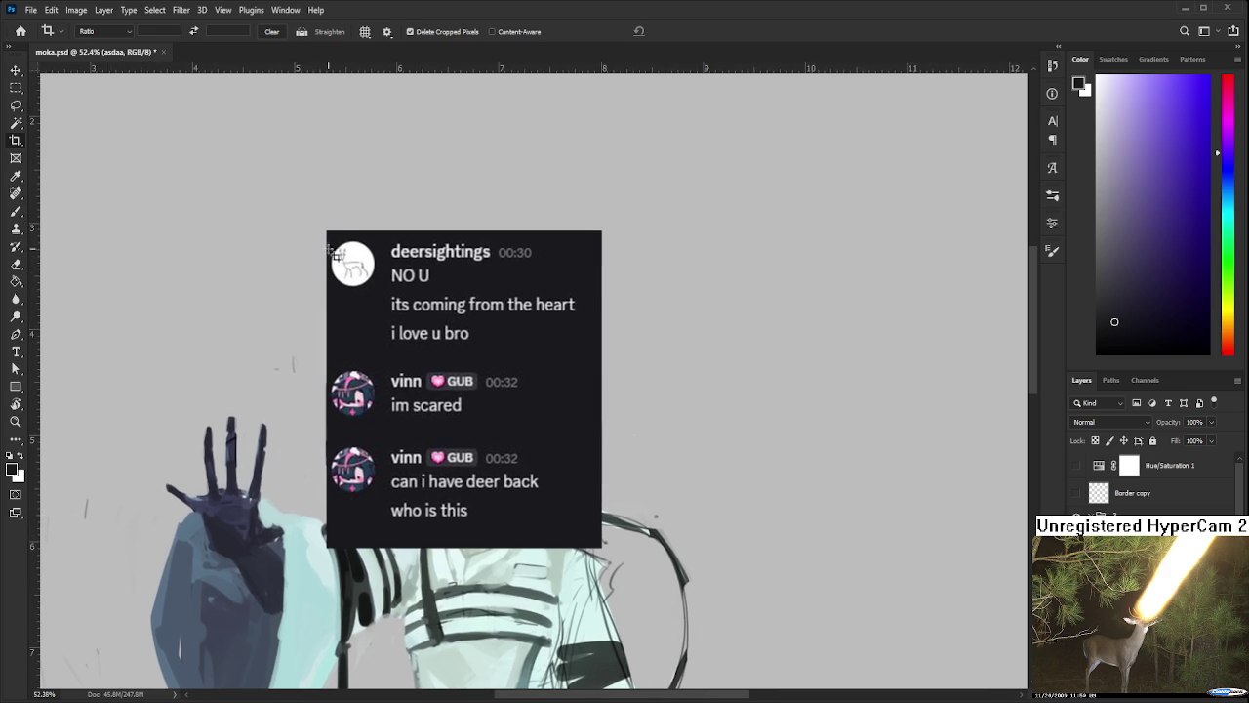
mouse_move(326, 232)
mouse_down()
mouse_move(593, 495)
mouse_move(601, 547)
mouse_up()
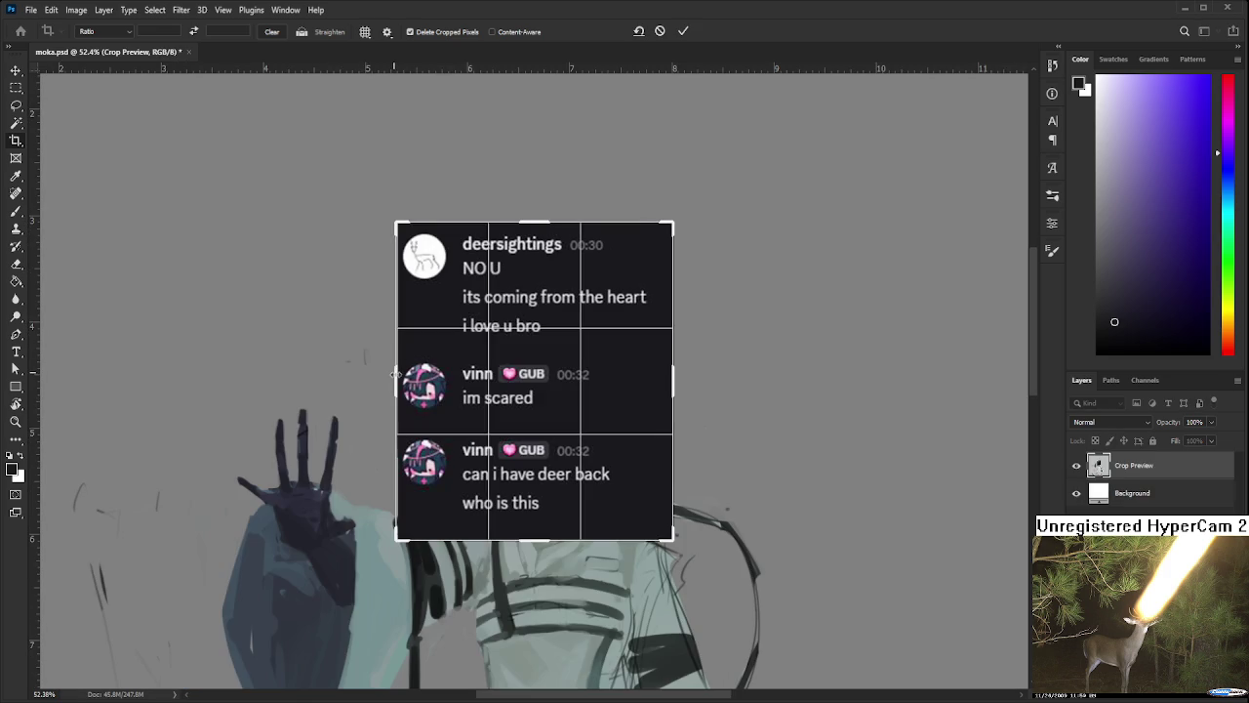
key(Return)
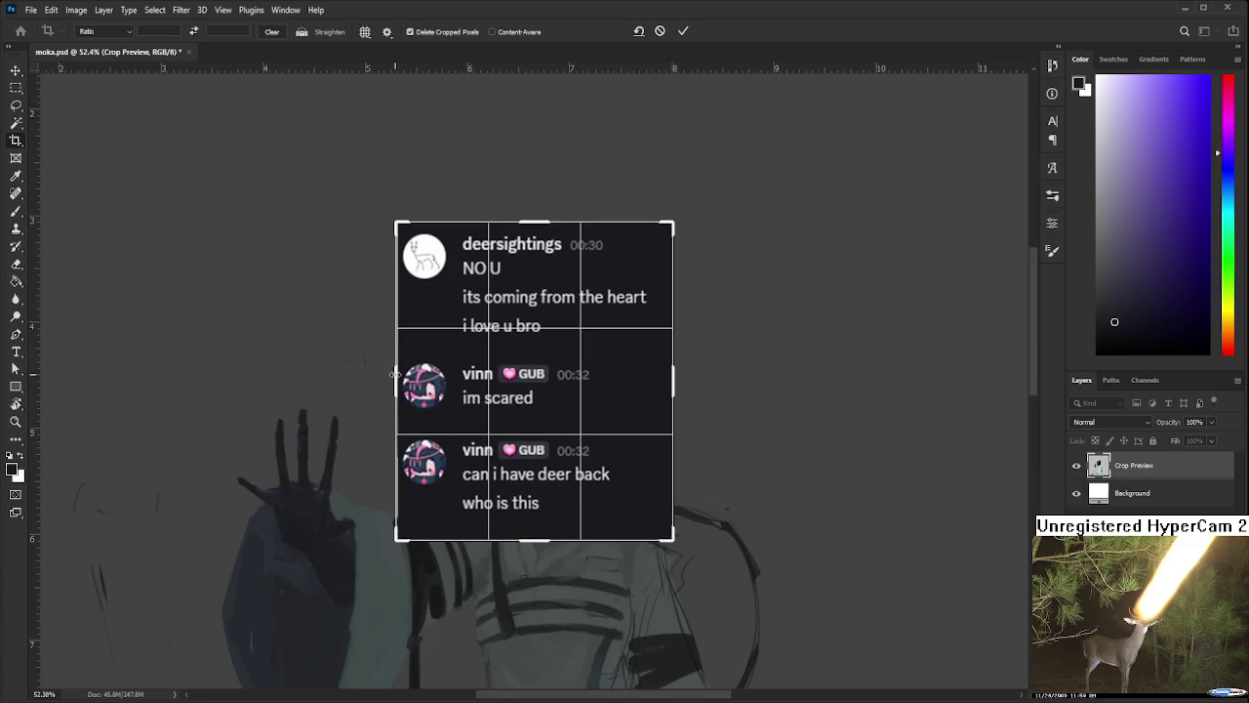
Back out of the crop to restore the full drawing
drag(499, 395, 531, 432)
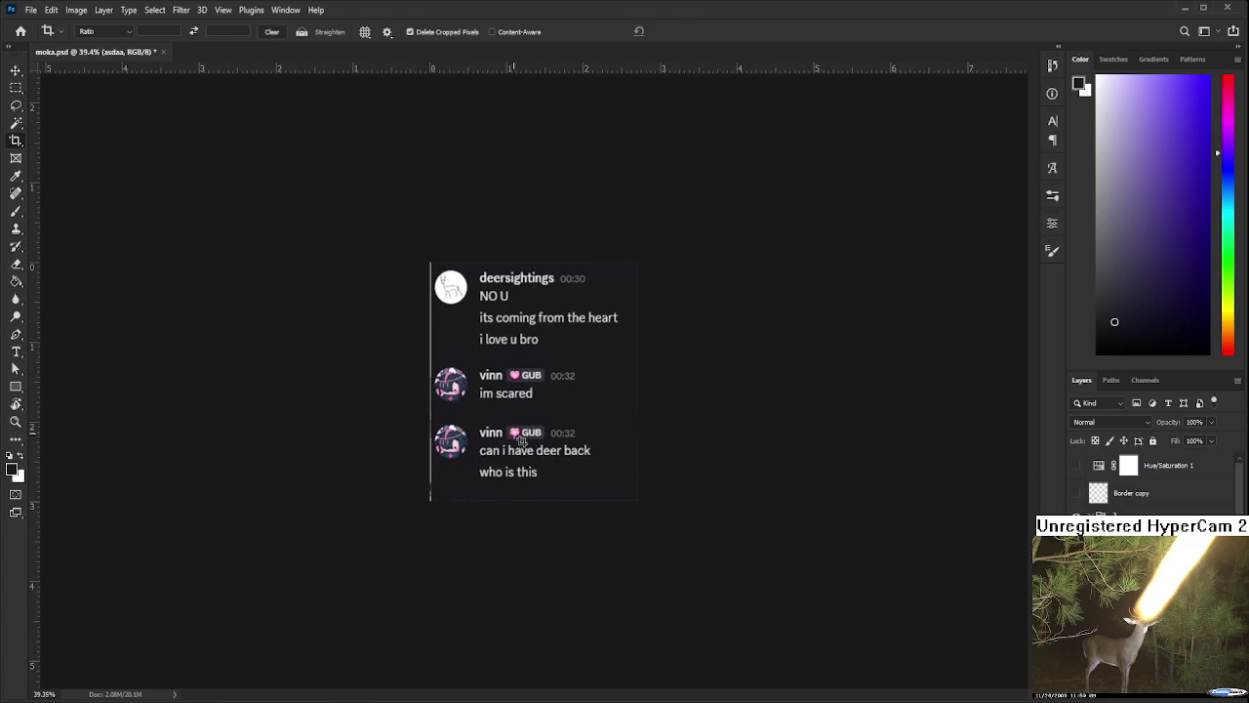
scroll(532, 432, up, 2)
click(456, 396)
scroll(456, 397, up, 1)
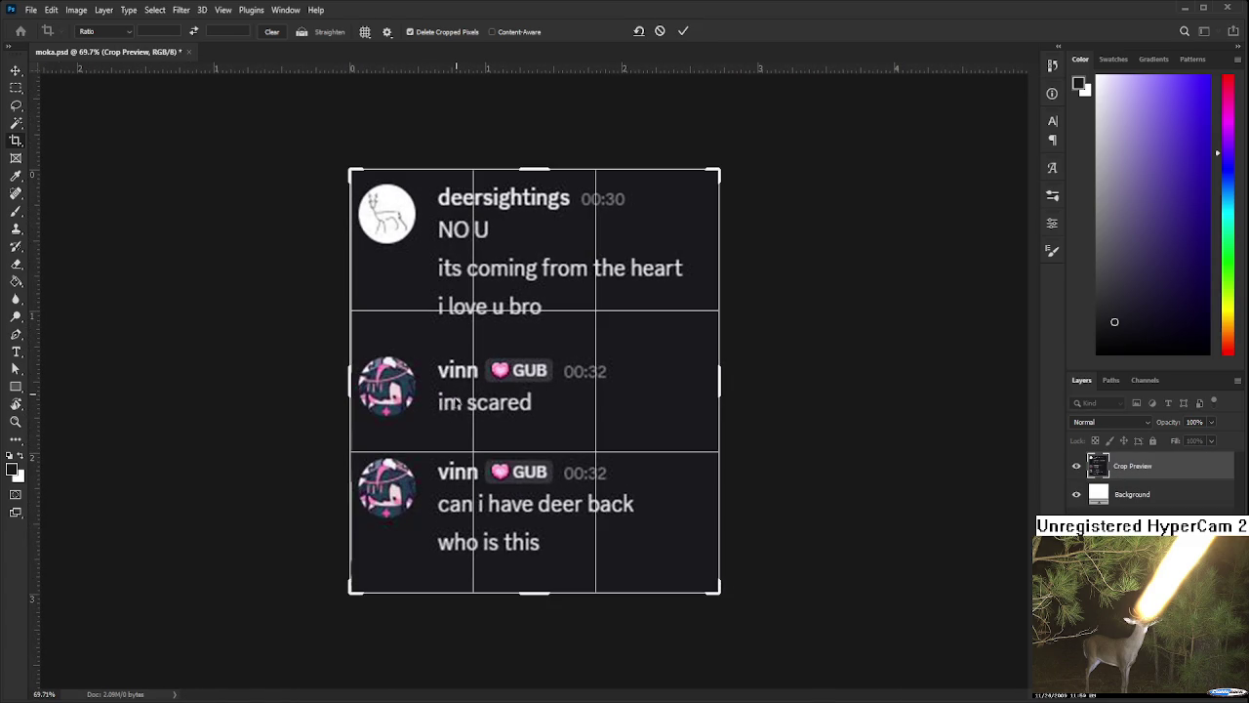
drag(348, 380, 346, 381)
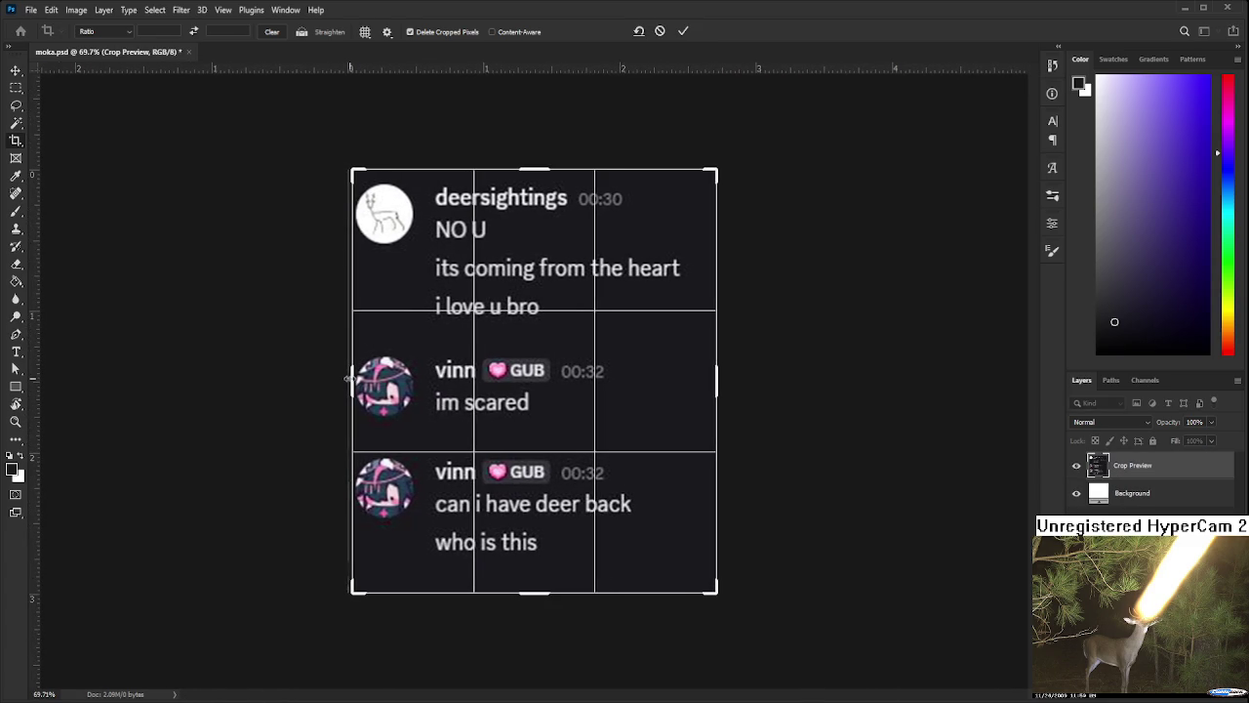
key(Return)
scroll(452, 462, down, 2)
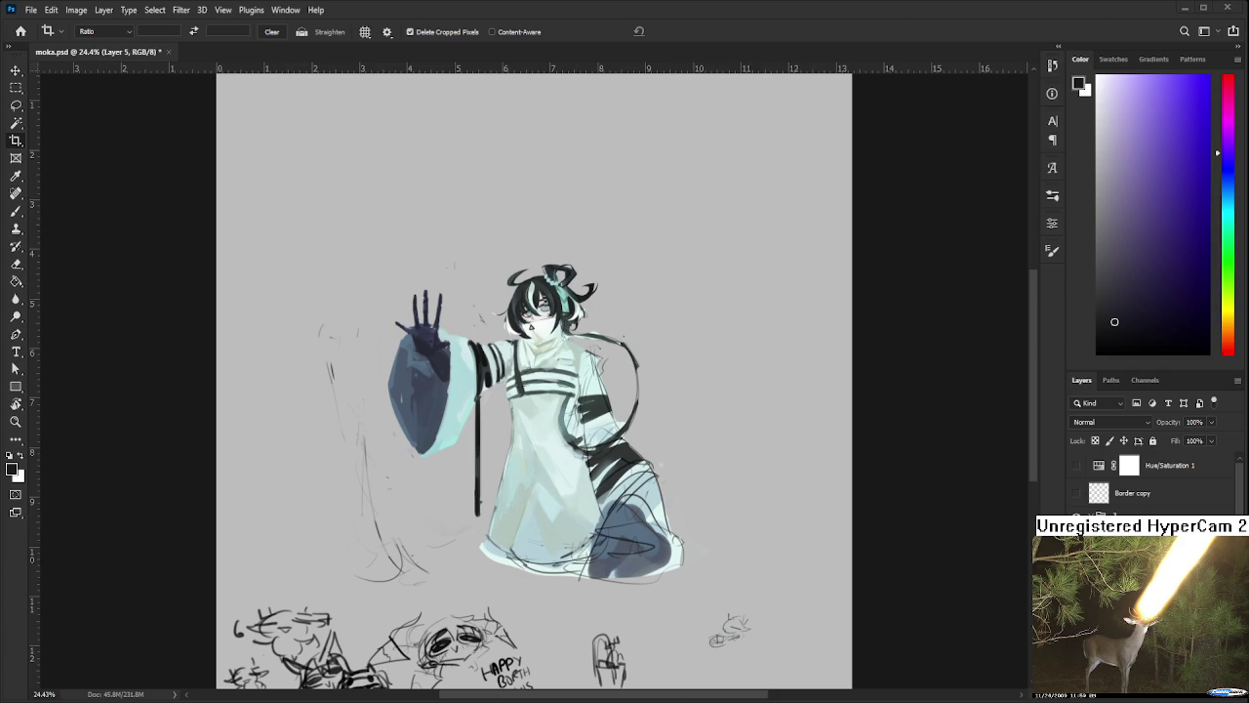
Paint over the stripe on the character's sleeve to darken and fill it in
scroll(673, 414, up, 5)
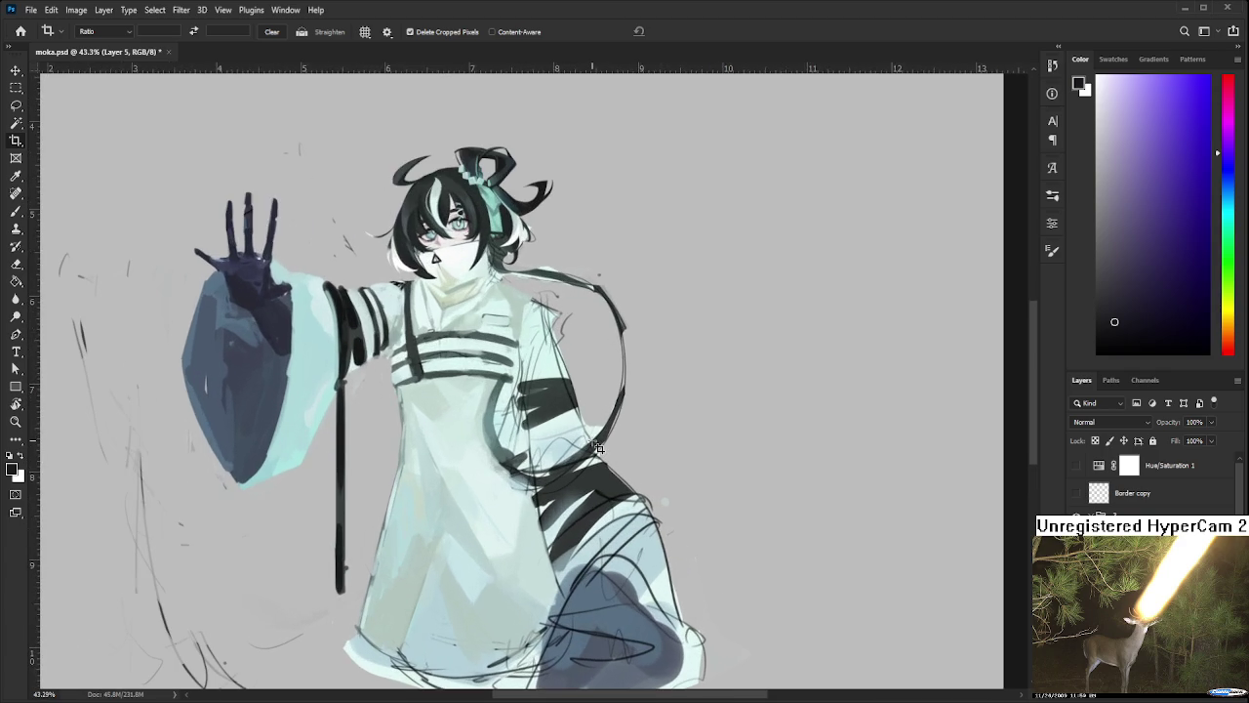
drag(597, 448, 737, 586)
key(b)
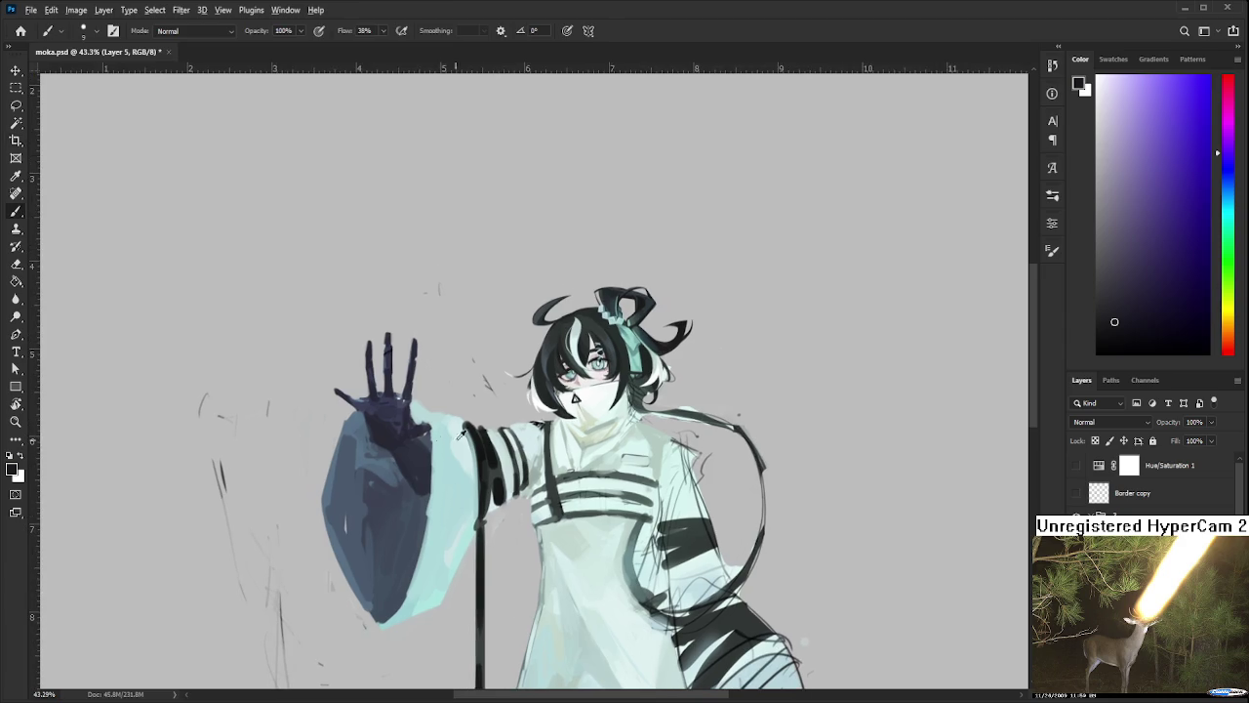
alt+click(475, 446)
mouse_move(466, 428)
mouse_down()
mouse_move(472, 455)
mouse_move(521, 451)
mouse_up()
scroll(546, 420, down, 2)
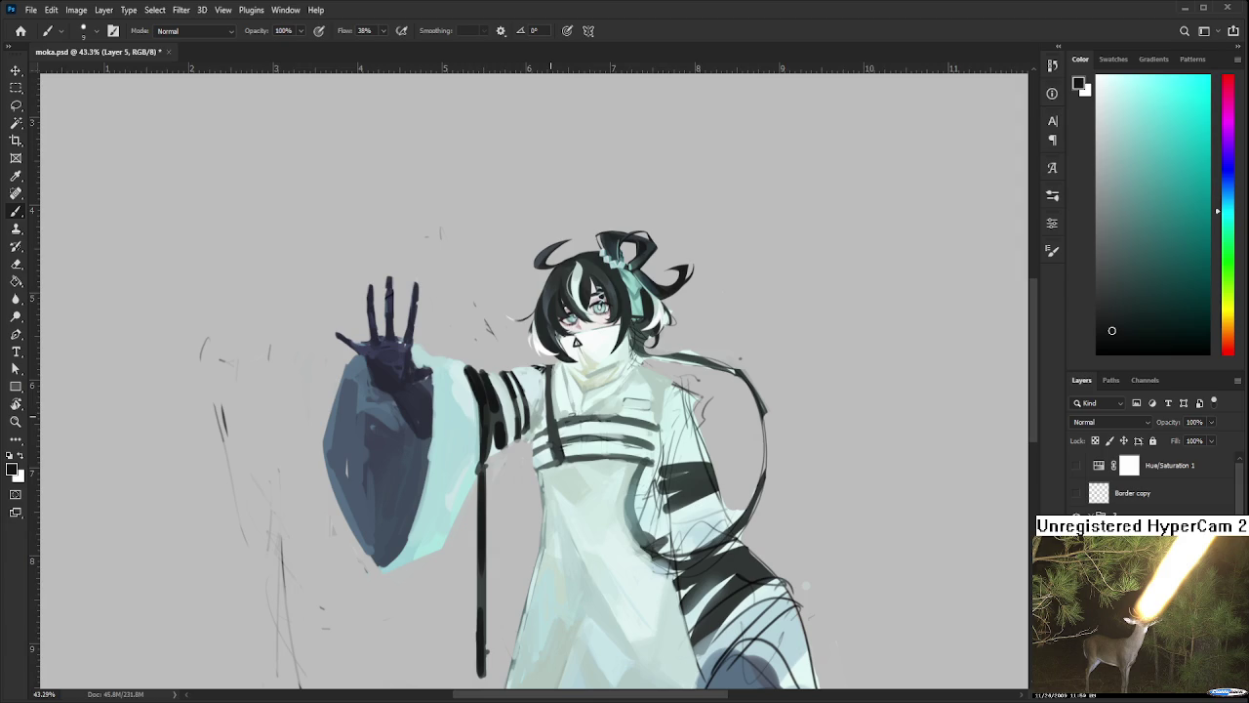
drag(480, 426, 464, 433)
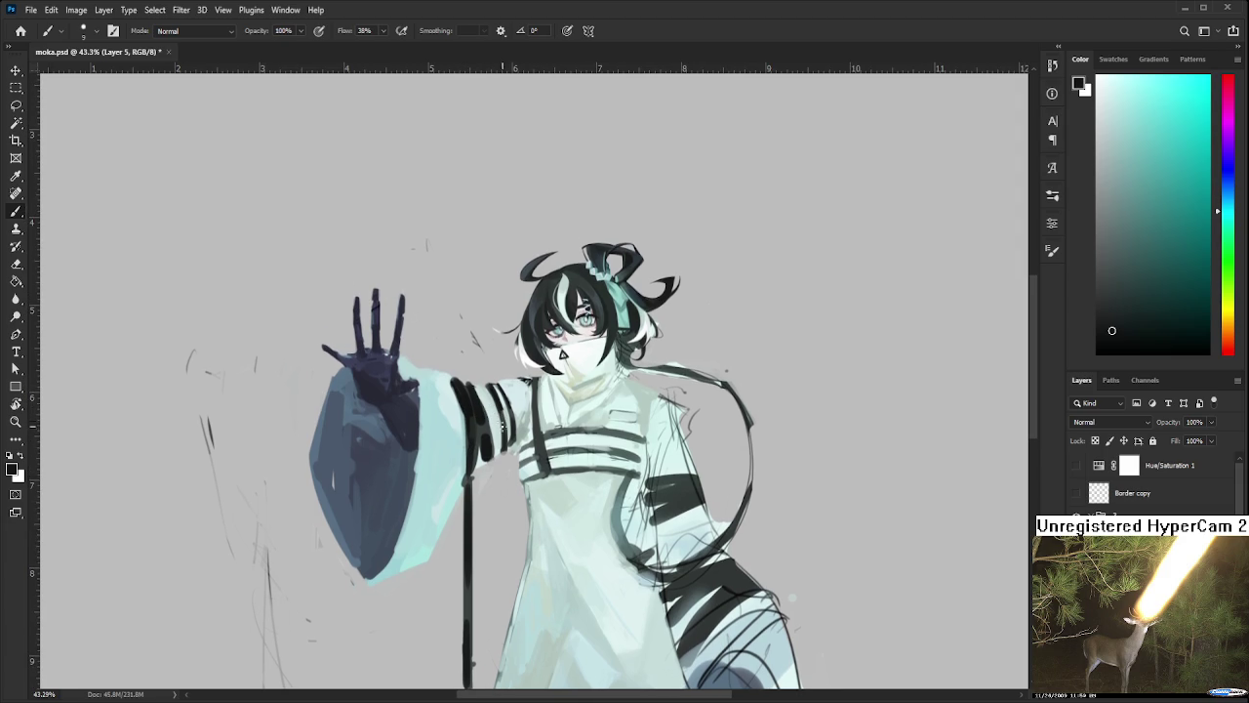
Draw a thin dark line along the coat strap's edge
key(e)
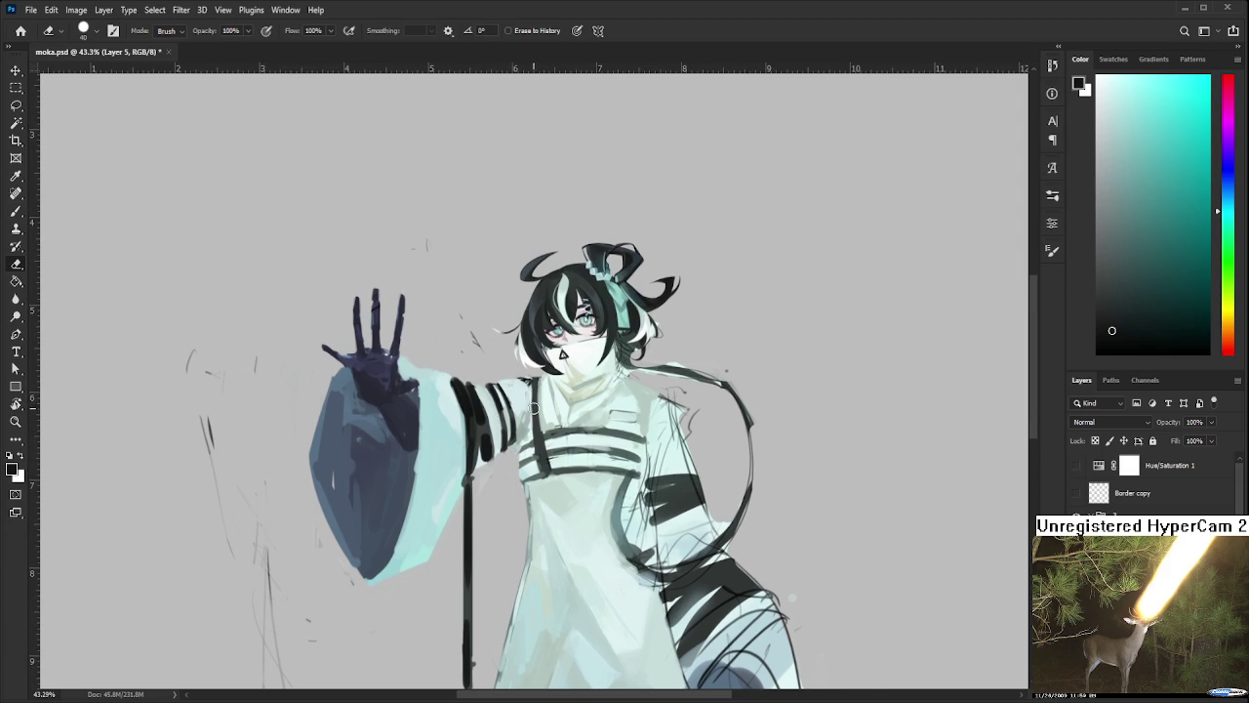
scroll(500, 458, up, 2)
scroll(499, 463, up, 2)
key(b)
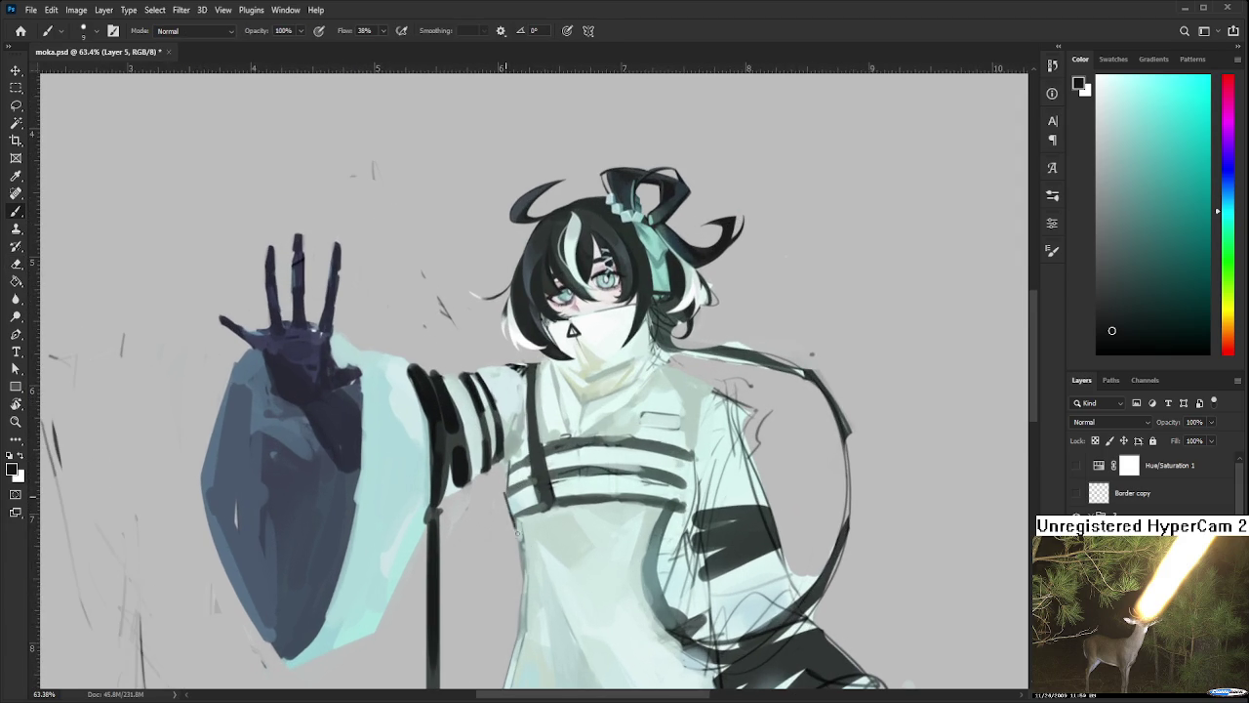
drag(508, 495, 503, 438)
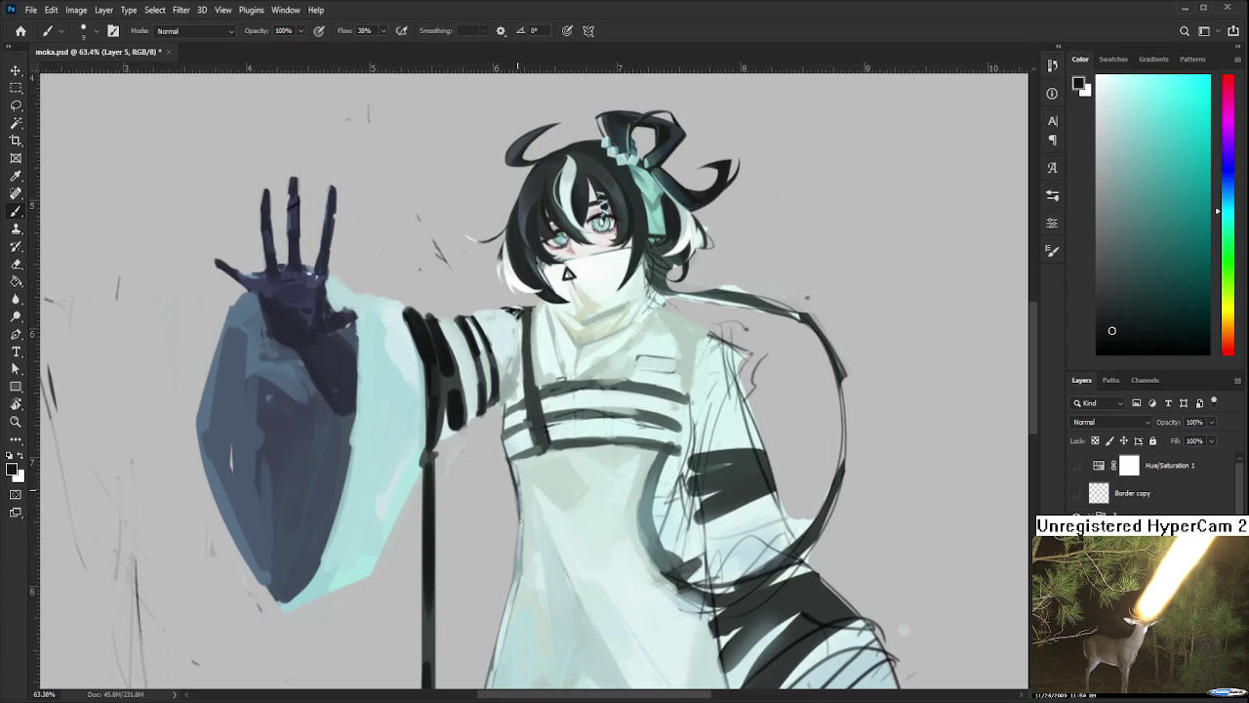
drag(520, 512, 514, 580)
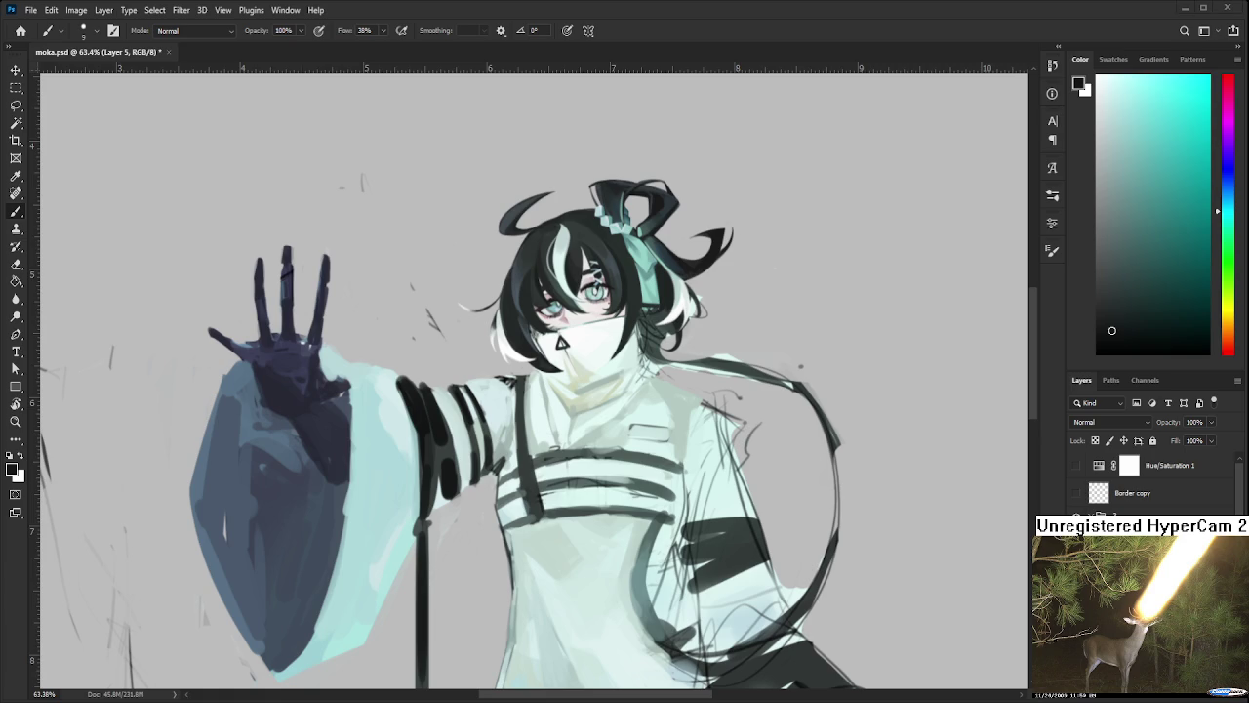
drag(501, 456, 418, 487)
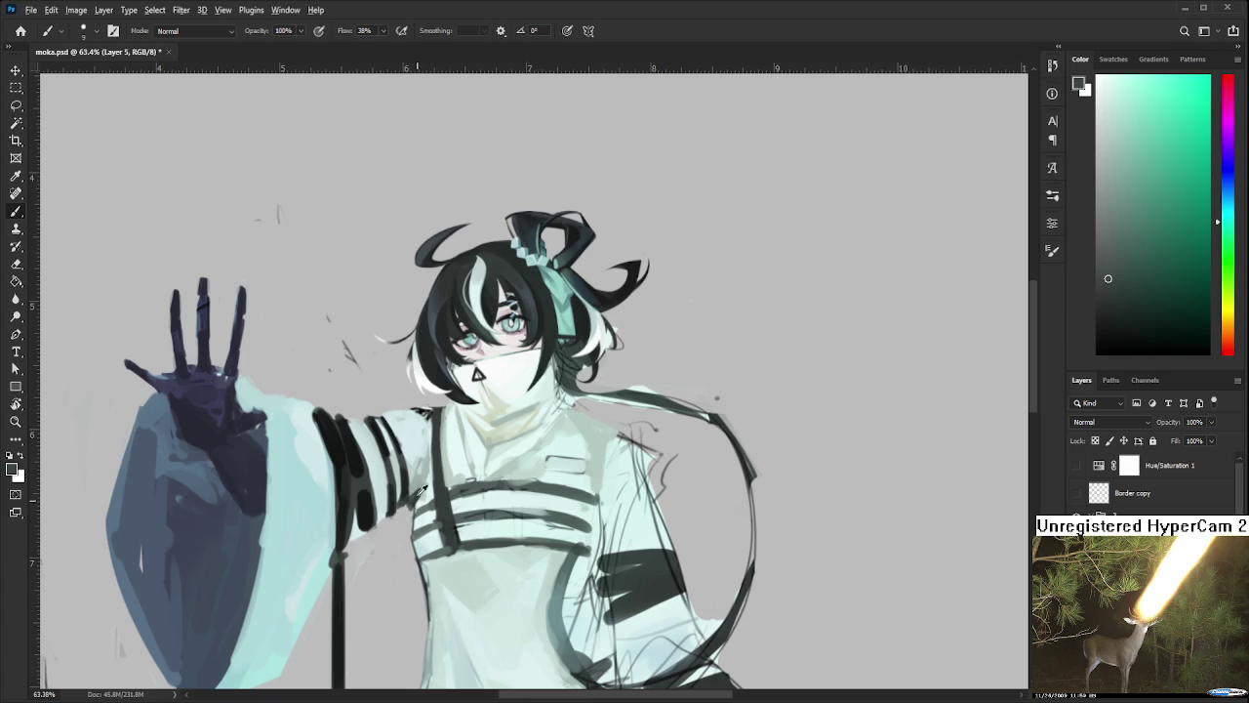
drag(424, 447, 422, 504)
scroll(481, 371, down, 2)
scroll(507, 366, down, 3)
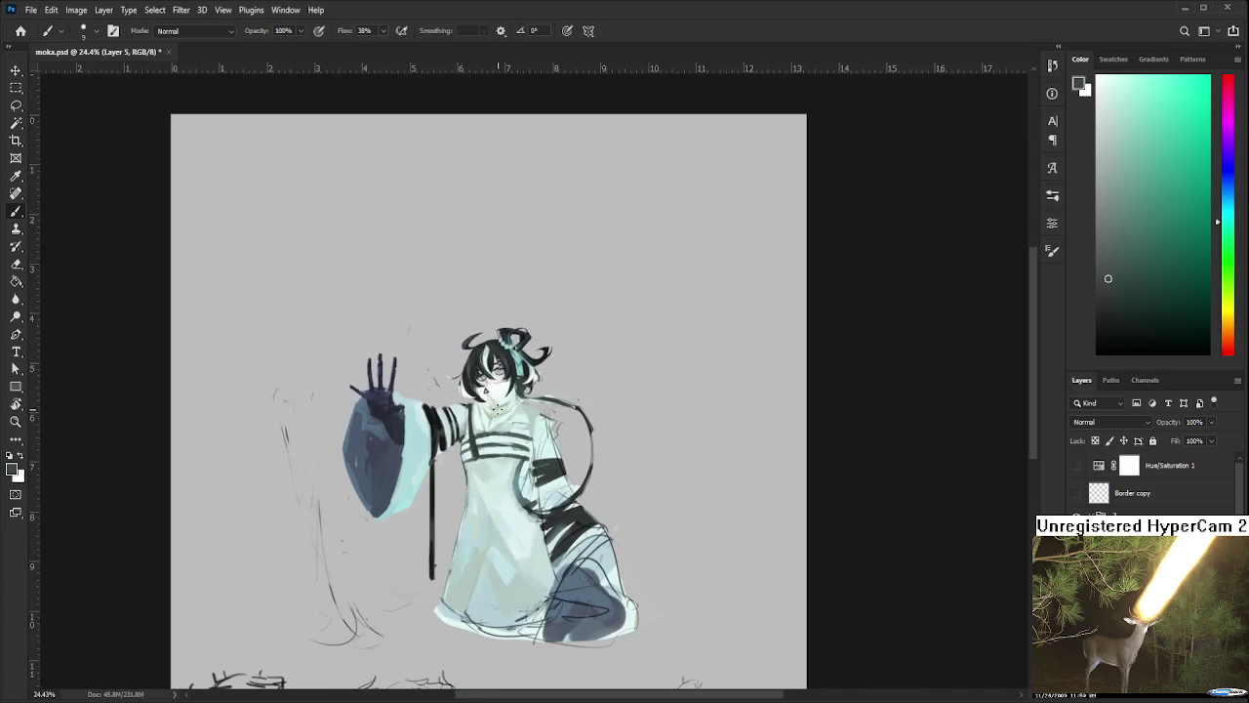
Sample near-black from the sleeve stripe and paint a stroke along the raised sleeve's edge
scroll(537, 361, down, 2)
scroll(569, 355, up, 3)
scroll(576, 366, up, 2)
scroll(596, 391, up, 2)
scroll(614, 419, up, 1)
scroll(640, 471, up, 2)
alt+click(421, 421)
alt+click(436, 418)
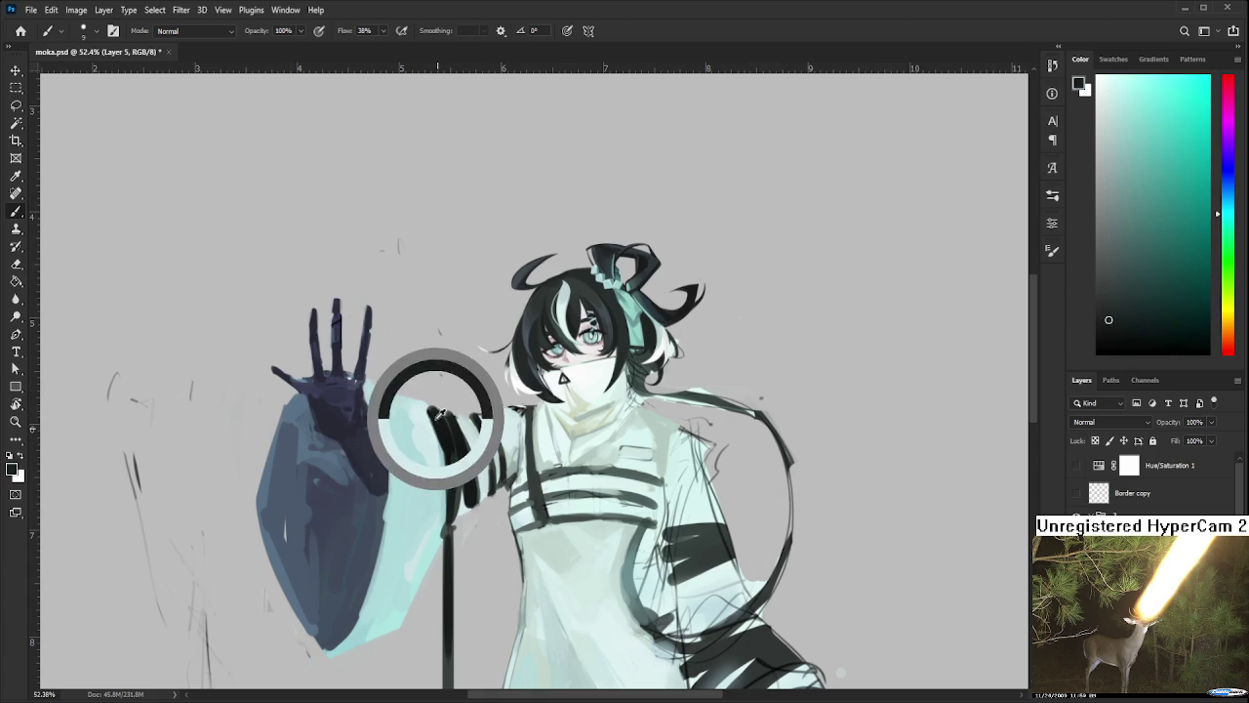
mouse_move(433, 418)
mouse_down()
mouse_move(426, 404)
mouse_move(456, 449)
mouse_up()
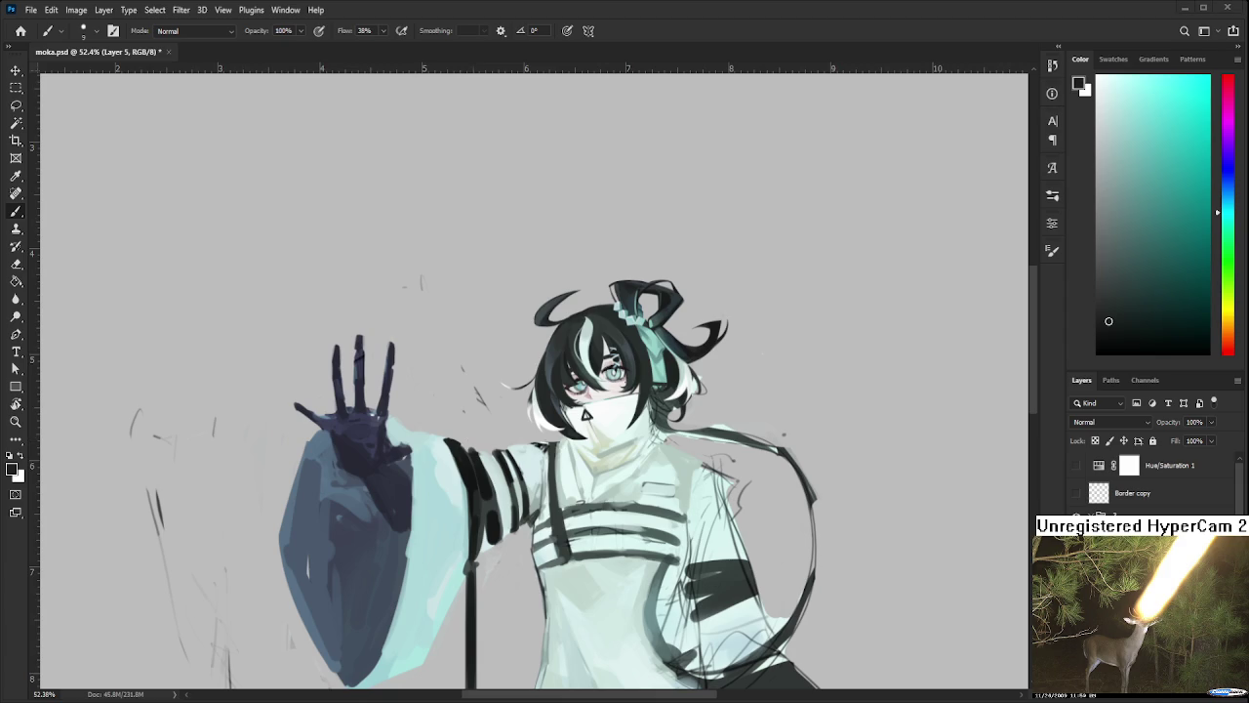
scroll(527, 390, down, 3)
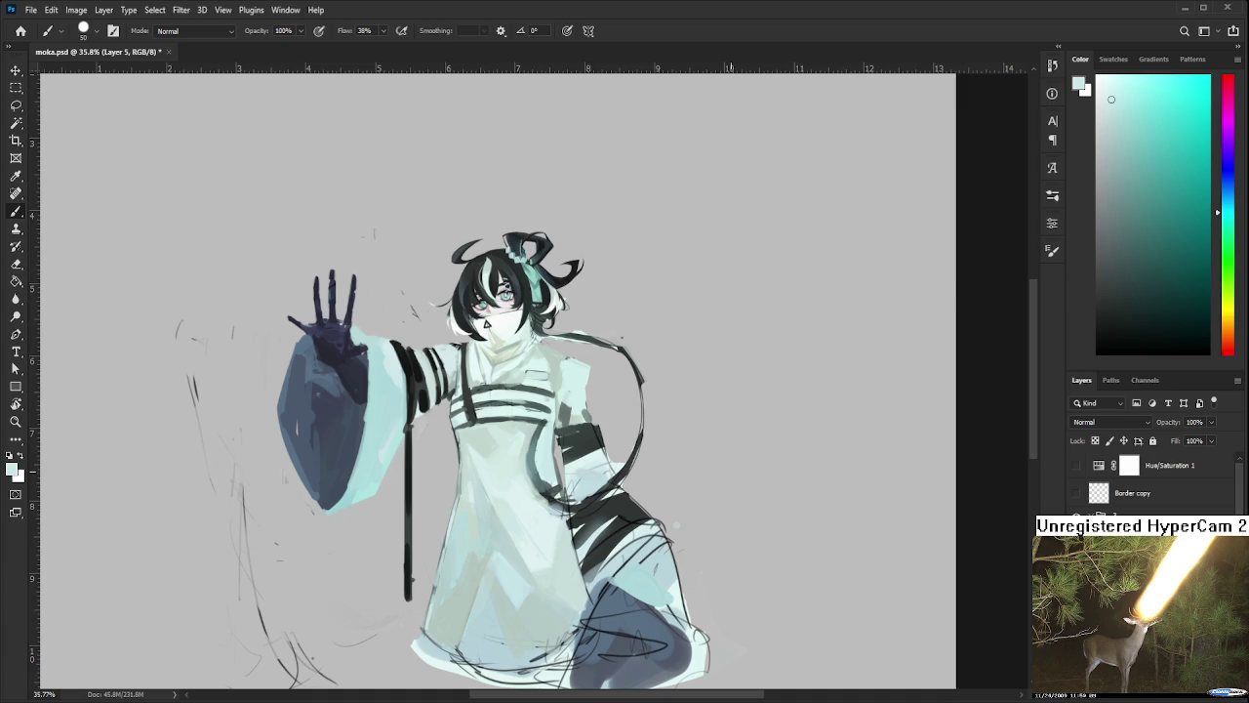
scroll(633, 419, down, 2)
scroll(633, 419, down, 2)
scroll(633, 420, down, 2)
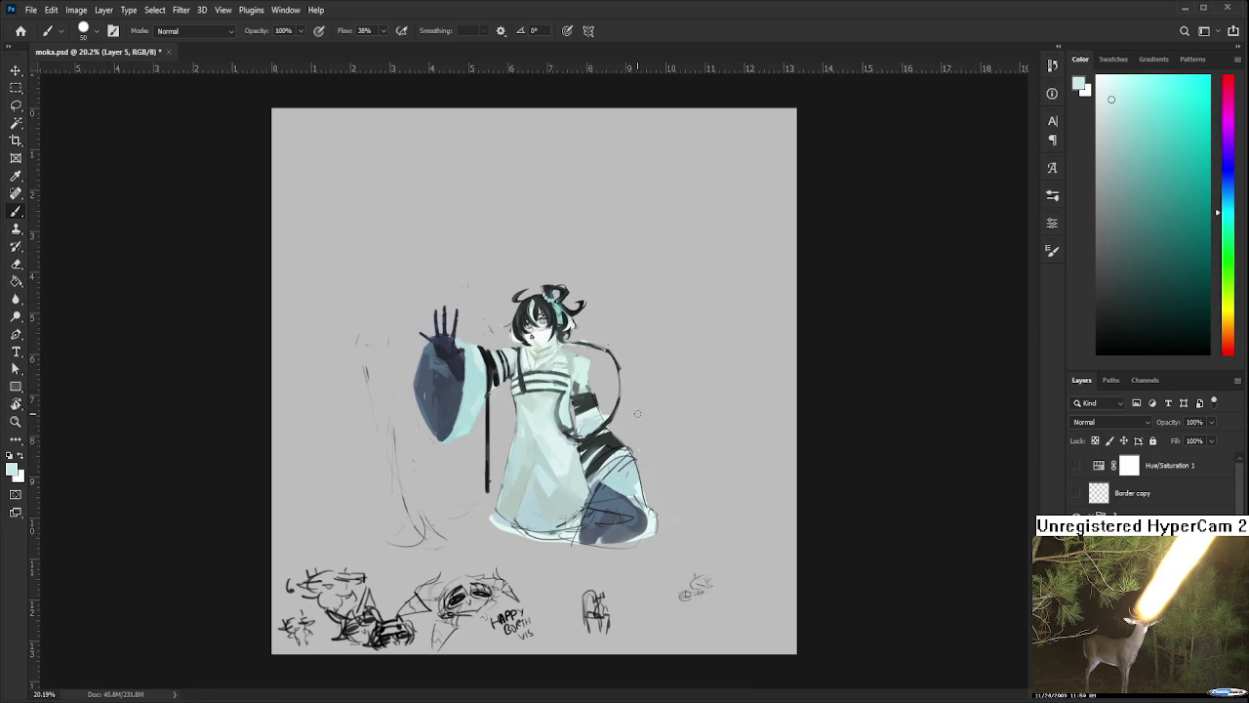
scroll(636, 411, up, 1)
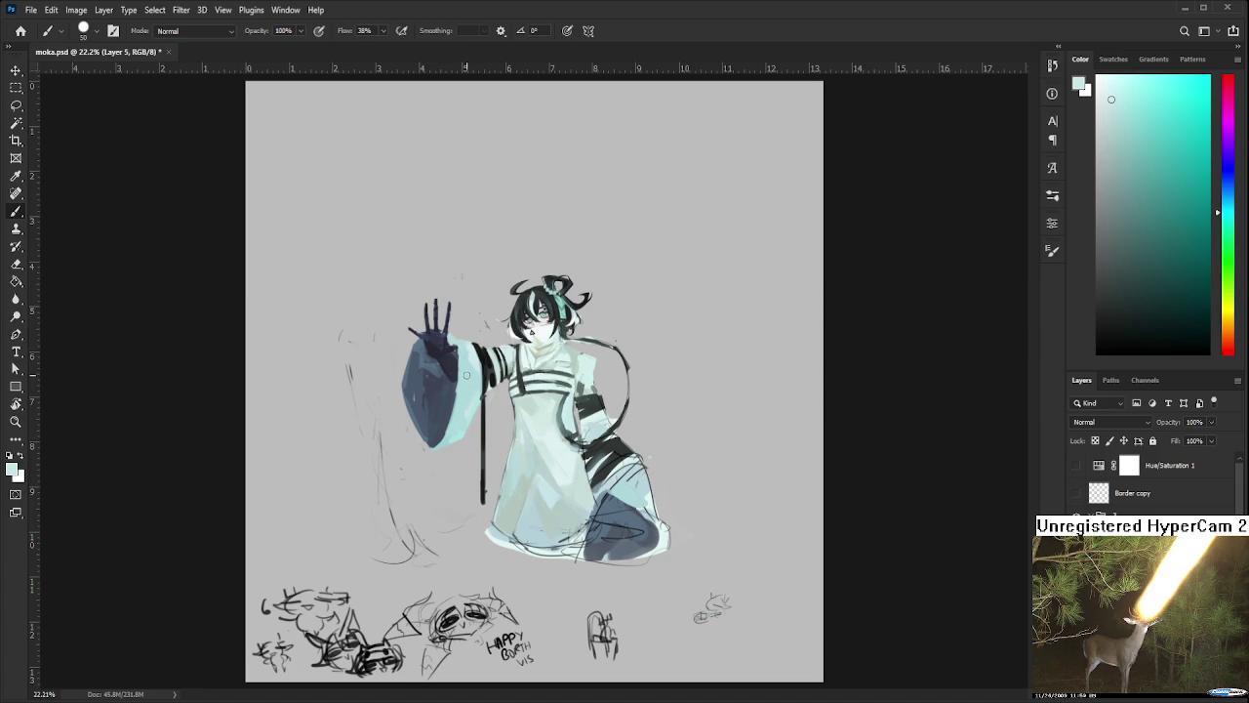
scroll(626, 428, up, 2)
scroll(614, 431, up, 2)
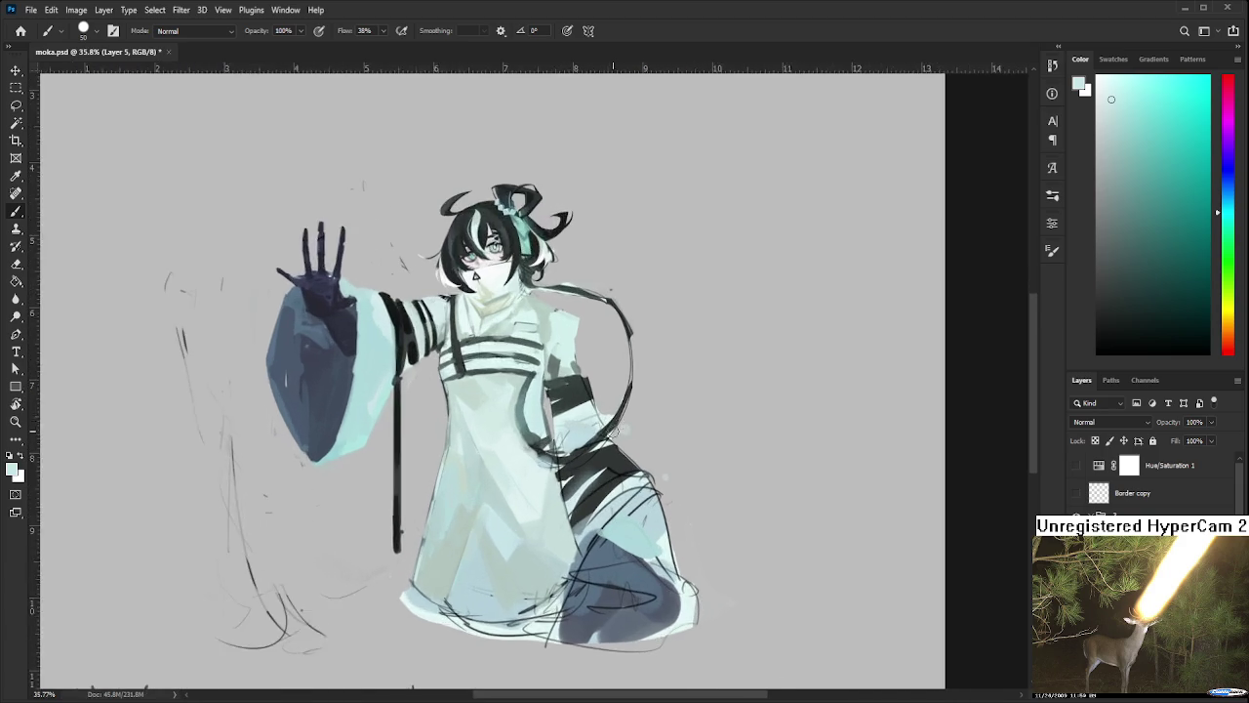
Reset colours, sample pale robe tints, and lighten the right edge of the sleeve
scroll(615, 430, up, 2)
scroll(610, 429, up, 1)
key(d)
key(e)
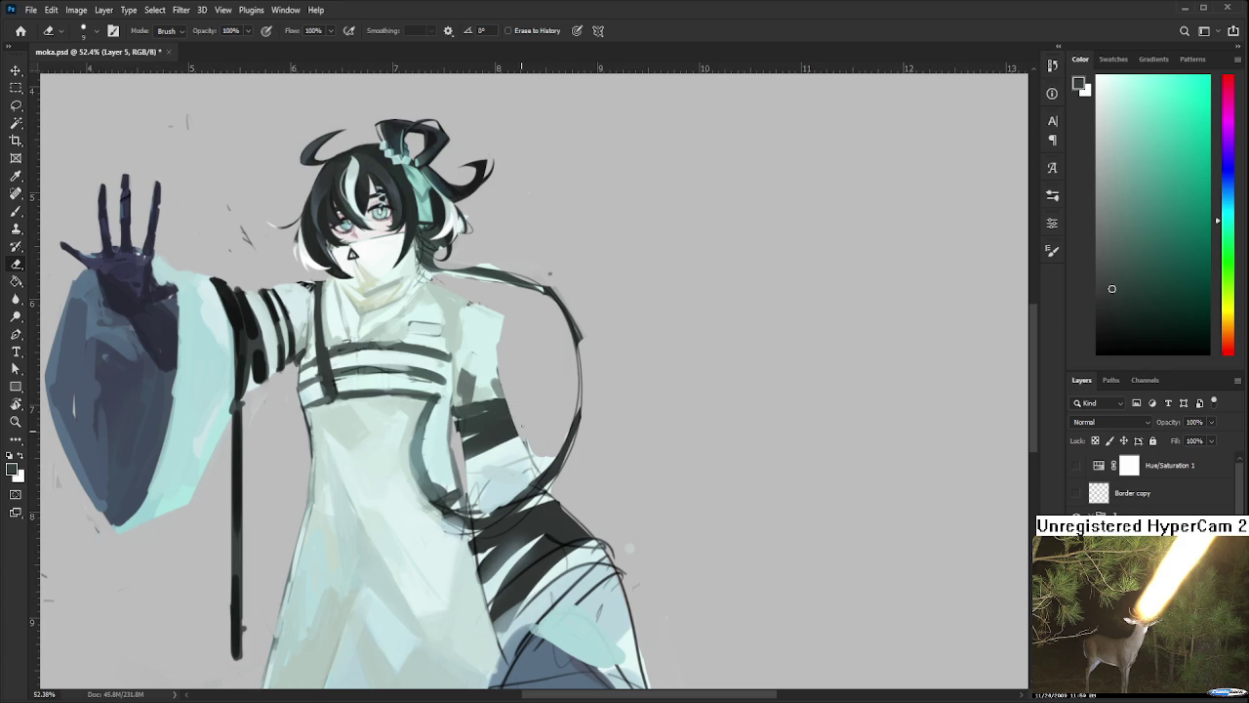
drag(514, 395, 508, 477)
key(b)
alt+click(468, 415)
alt+click(454, 425)
alt+click(468, 453)
alt+click(452, 413)
alt+click(313, 415)
mouse_move(468, 437)
mouse_down()
mouse_move(451, 413)
mouse_move(471, 422)
mouse_move(466, 451)
mouse_up()
alt+click(470, 418)
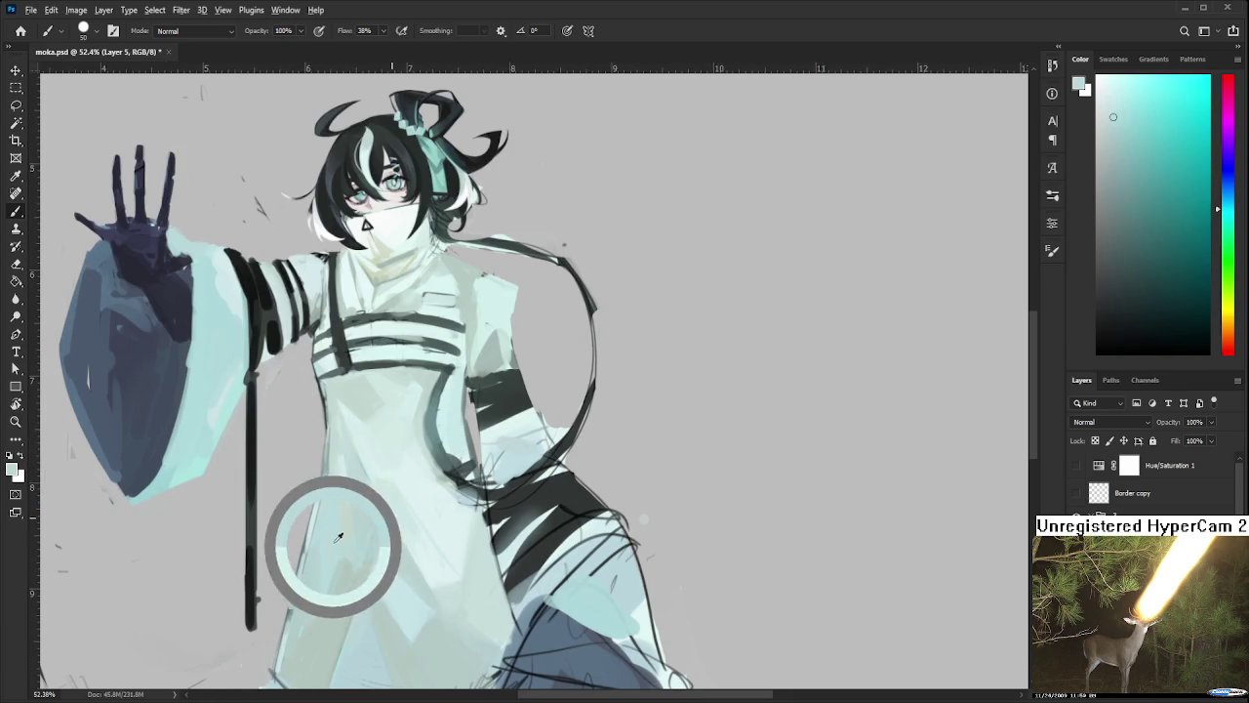
Sample a lighter sleeve tone and paint it onto the sleeve below the dark band
drag(507, 363, 486, 435)
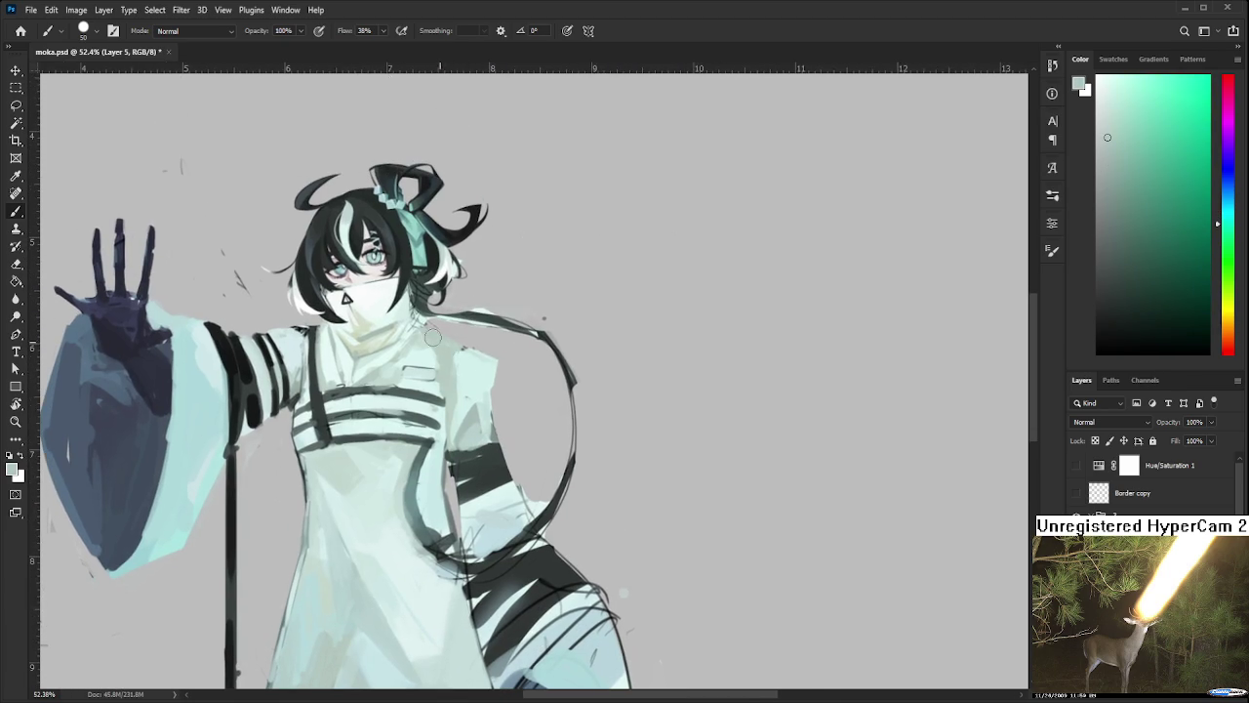
alt+click(486, 363)
scroll(488, 366, down, 1)
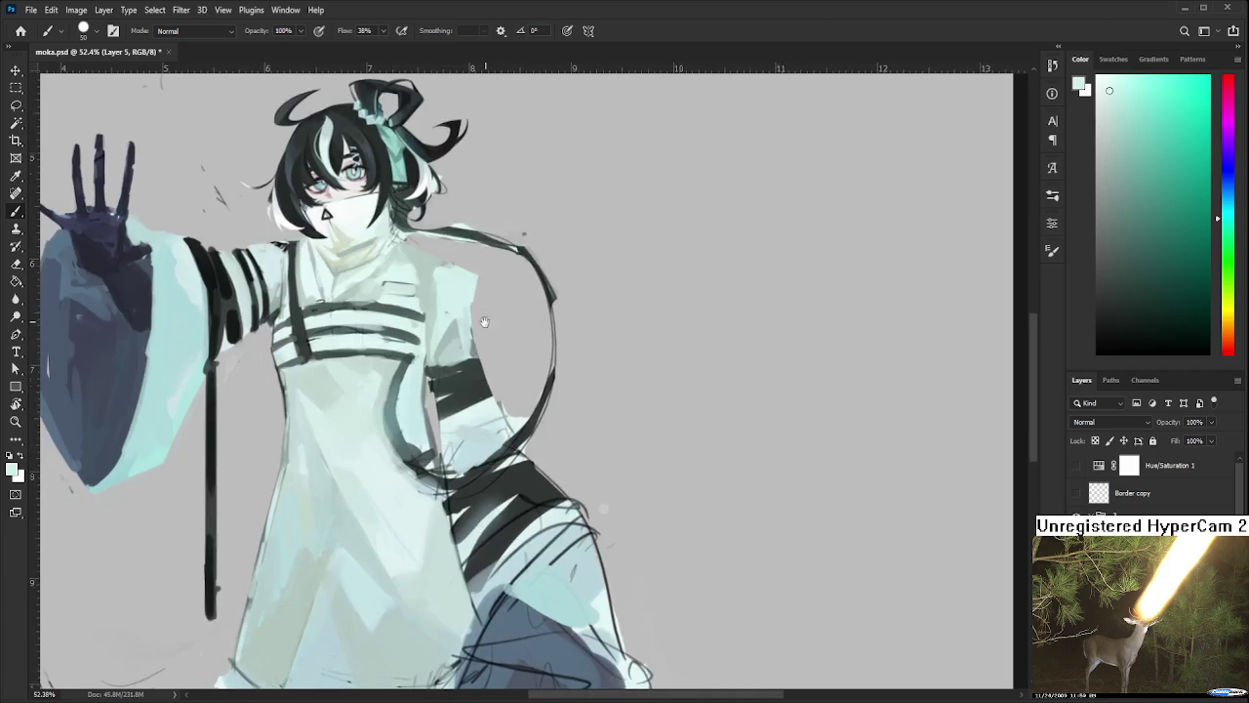
scroll(483, 352, down, 2)
scroll(478, 341, down, 1)
scroll(527, 376, up, 2)
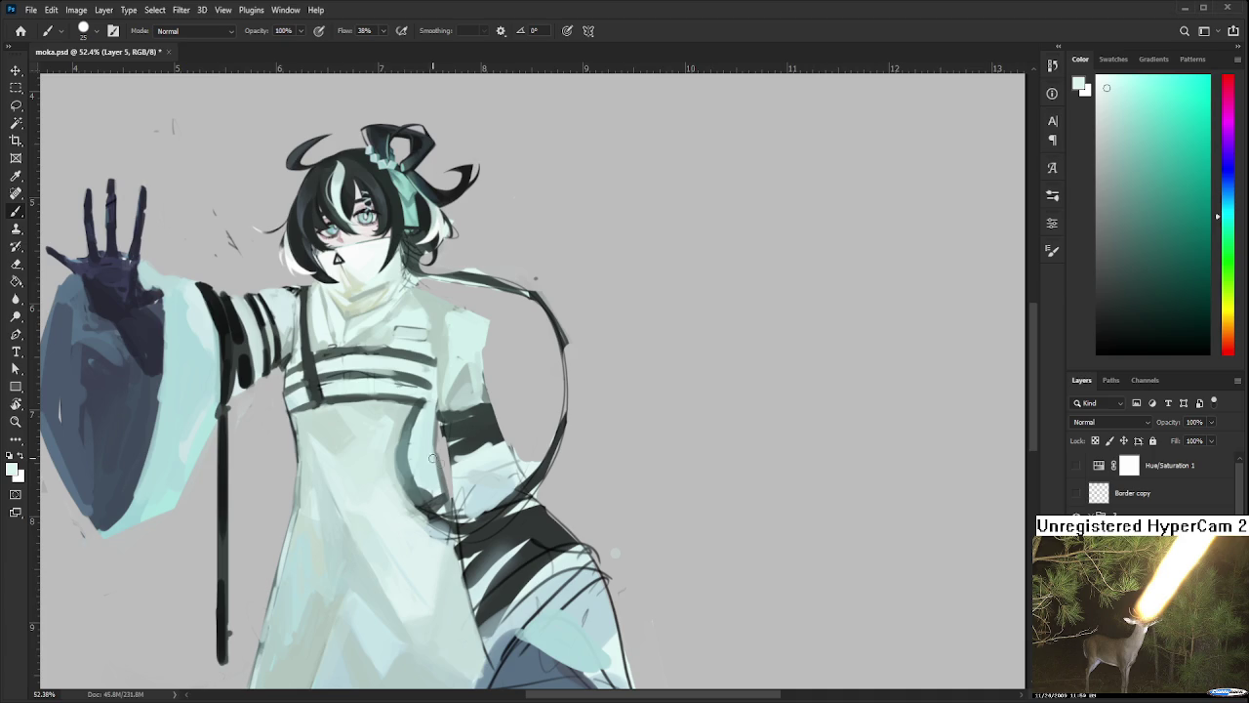
scroll(448, 585, up, 2)
drag(546, 458, 517, 400)
alt+click(474, 377)
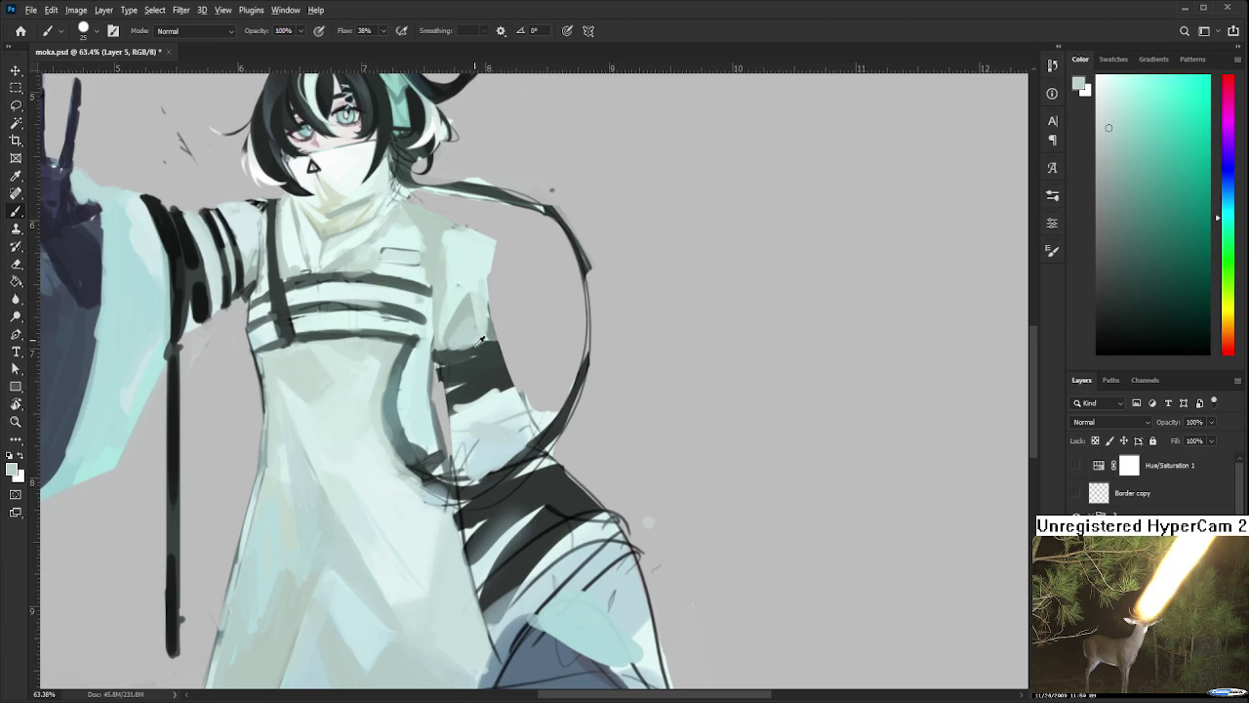
alt+click(479, 396)
mouse_move(461, 403)
mouse_down()
mouse_move(507, 386)
mouse_move(473, 384)
mouse_move(507, 378)
mouse_move(444, 390)
mouse_up()
alt+click(457, 399)
Sample the dark strap colour and widen the dark stripe beneath the strap
key(e)
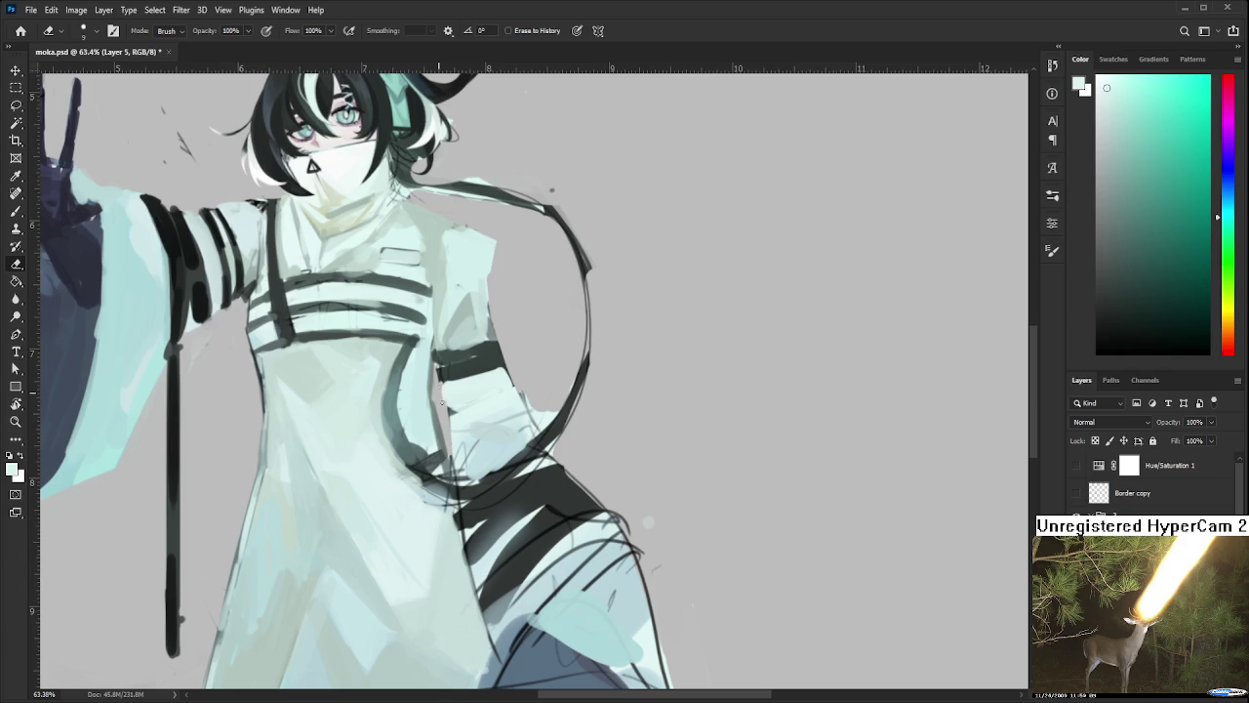
drag(486, 431, 458, 347)
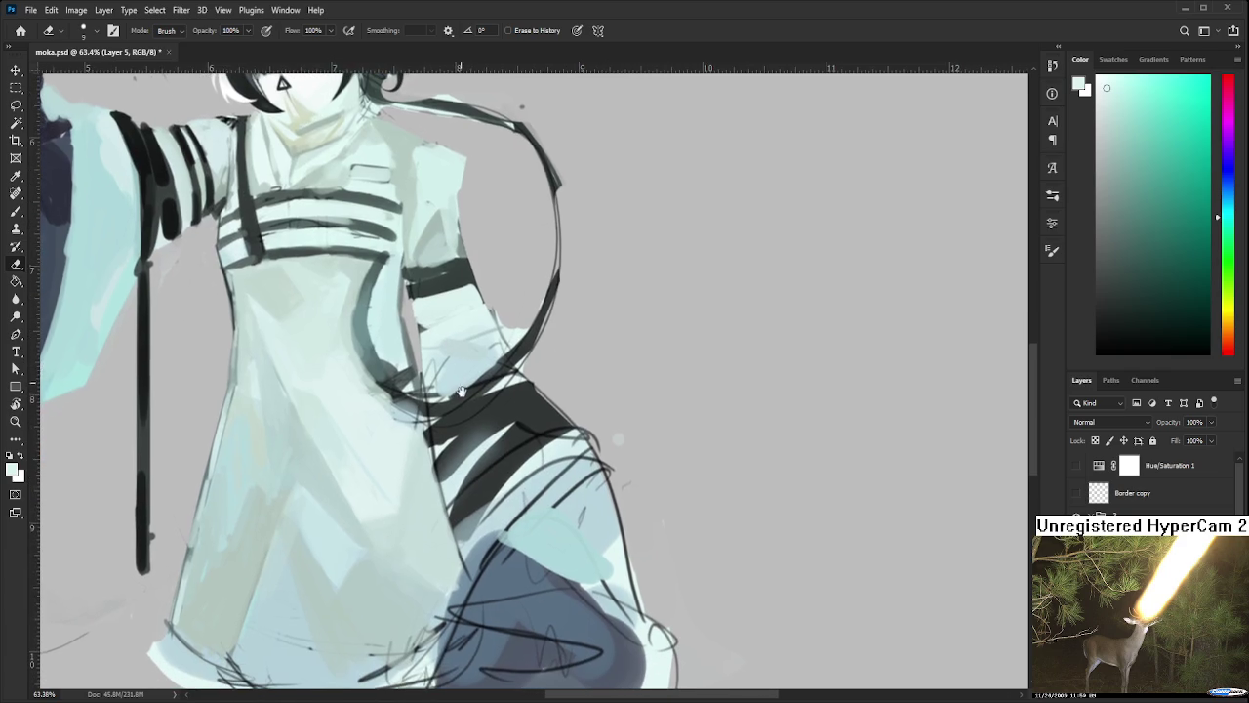
key(b)
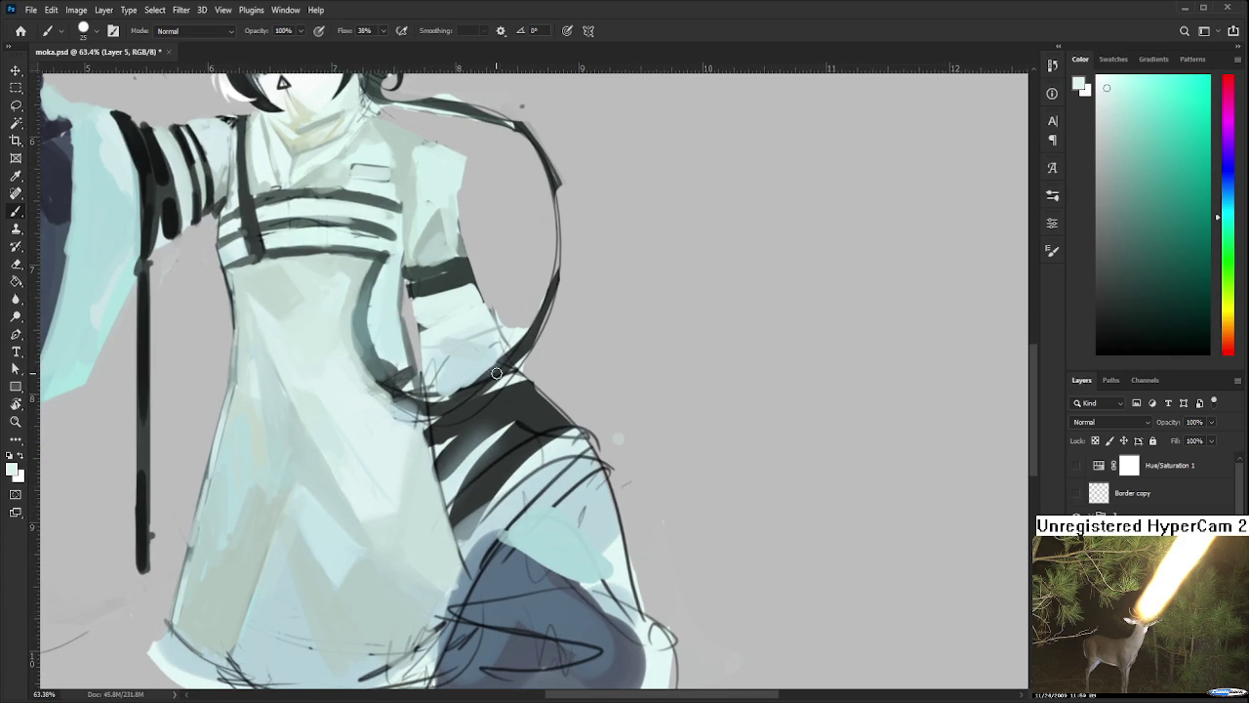
alt+click(507, 398)
alt+click(497, 394)
mouse_move(445, 434)
mouse_down()
mouse_move(447, 459)
mouse_move(468, 443)
mouse_up()
alt+click(461, 470)
alt+click(525, 441)
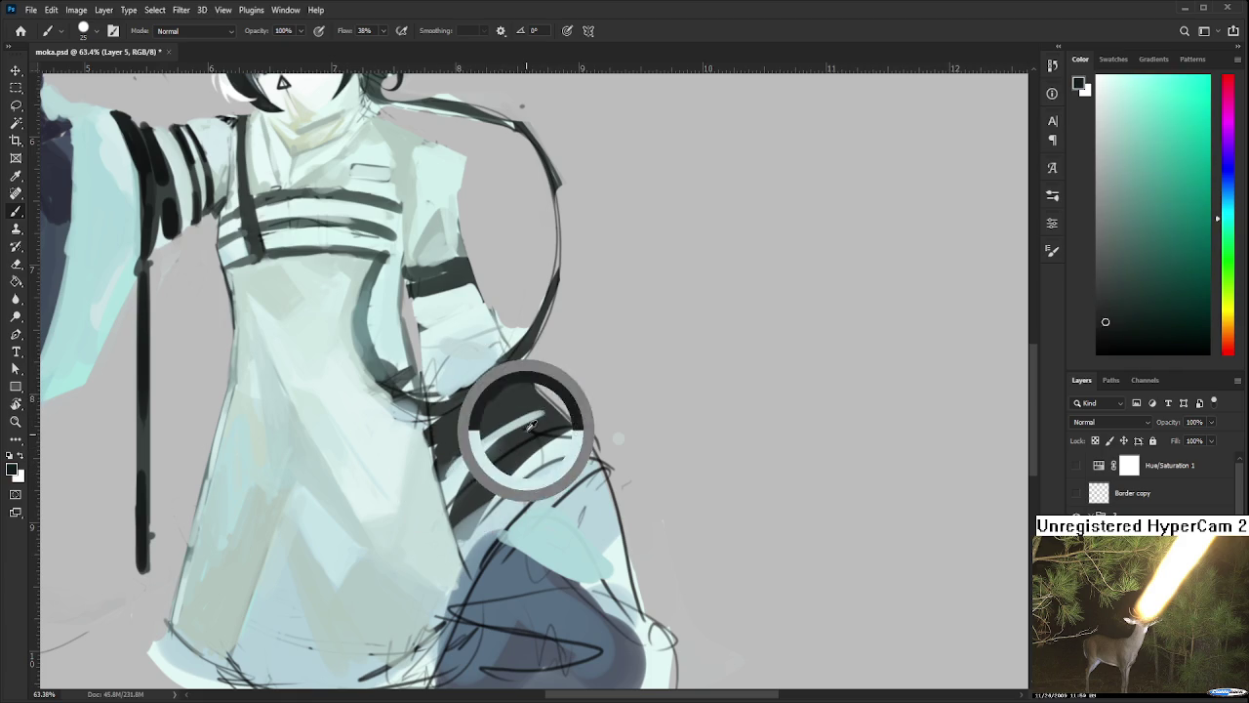
drag(493, 450, 459, 537)
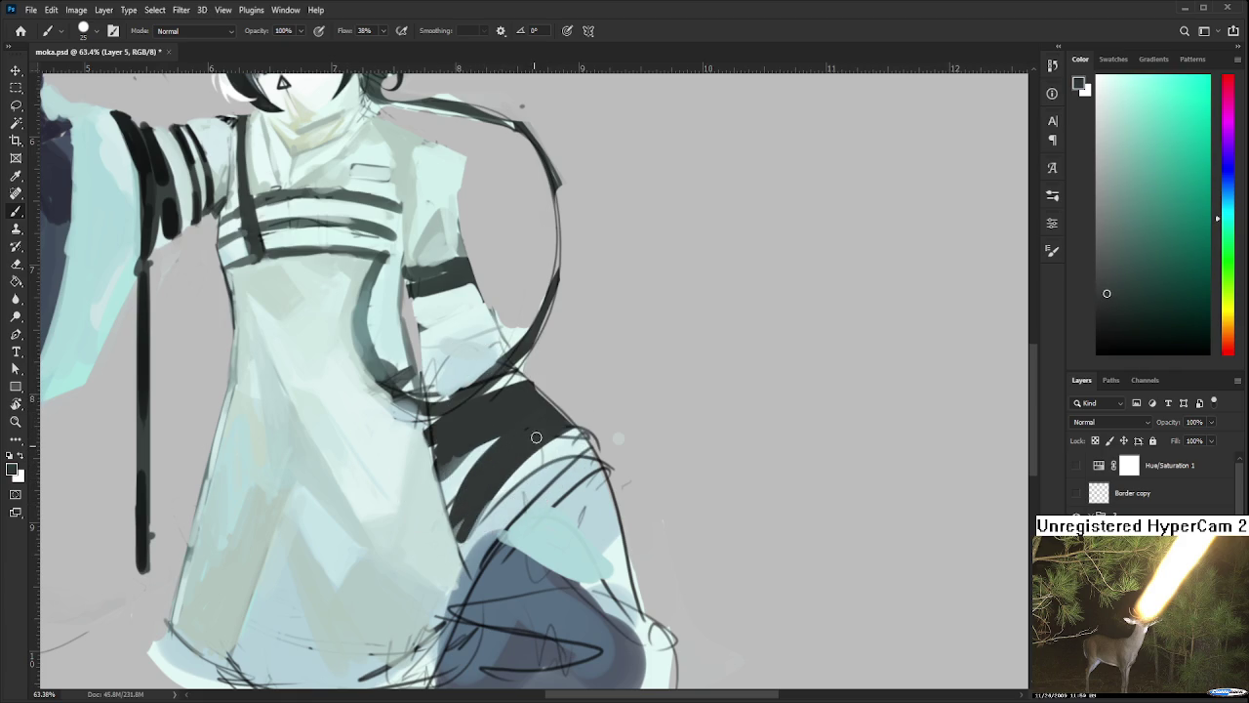
scroll(497, 483, down, 2)
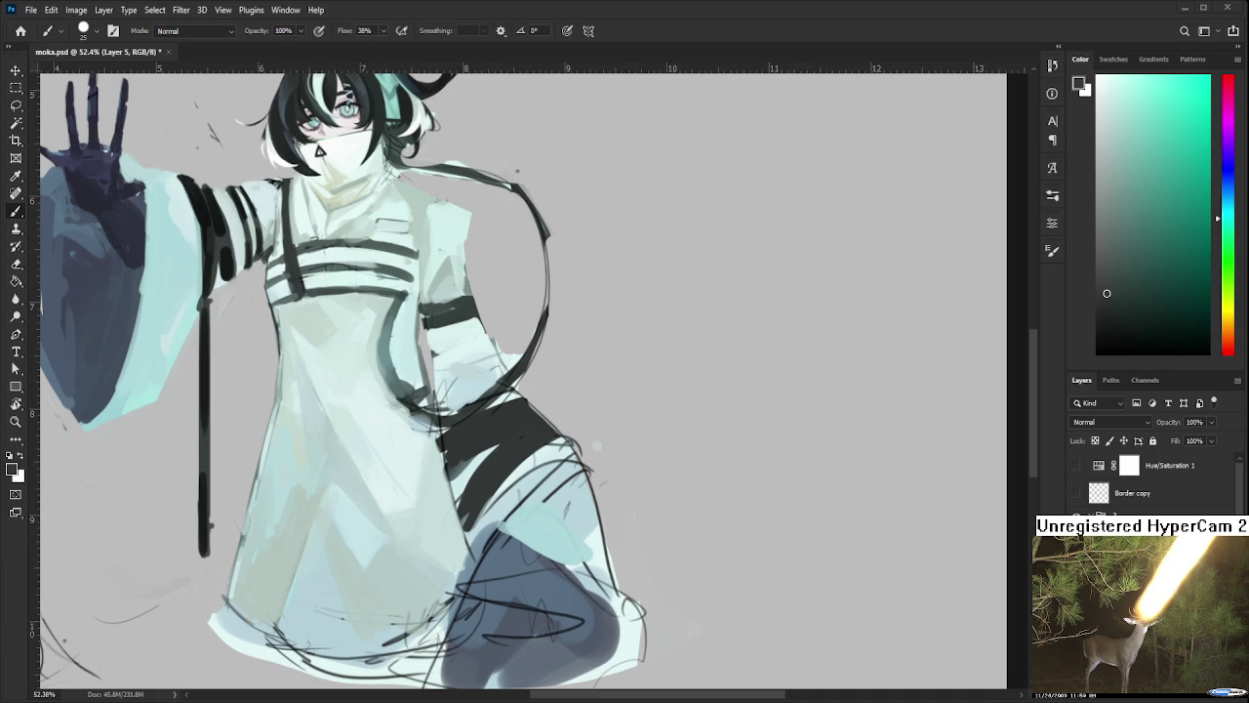
Sample robe colours and paint light mint between the armband and the ring
mouse_move(511, 434)
mouse_down()
mouse_move(494, 408)
mouse_move(546, 439)
mouse_up()
alt+click(472, 392)
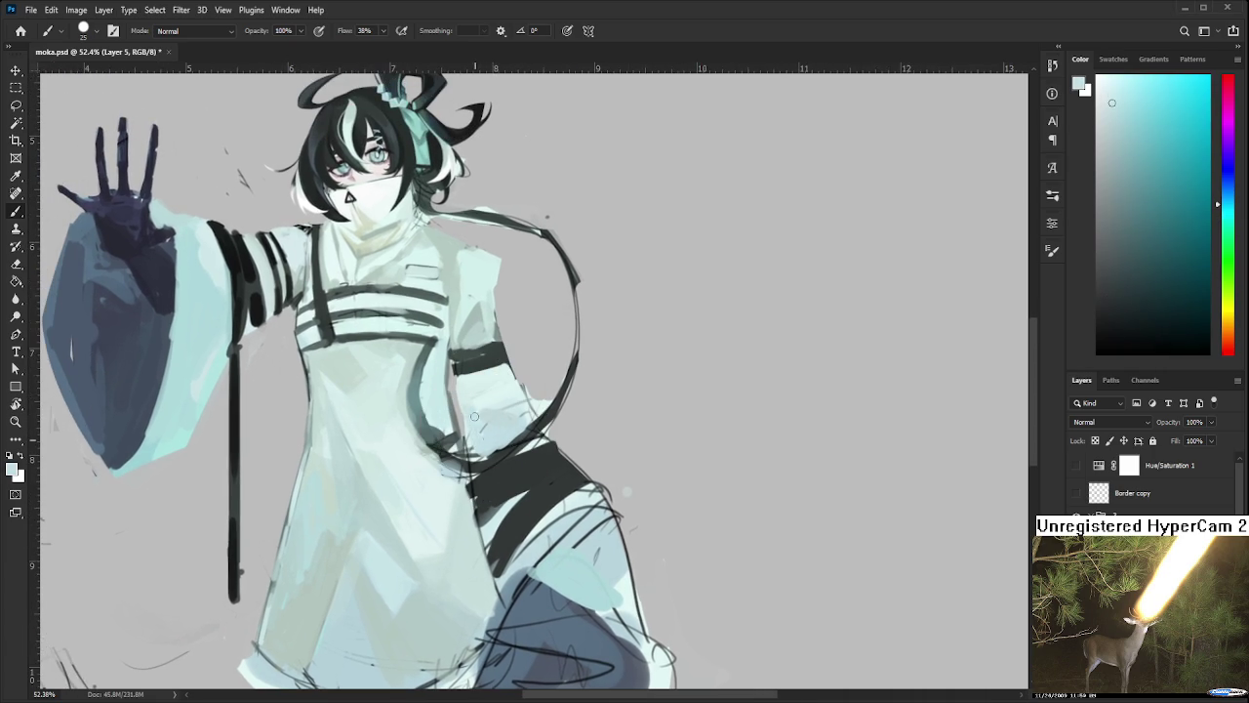
alt+click(506, 392)
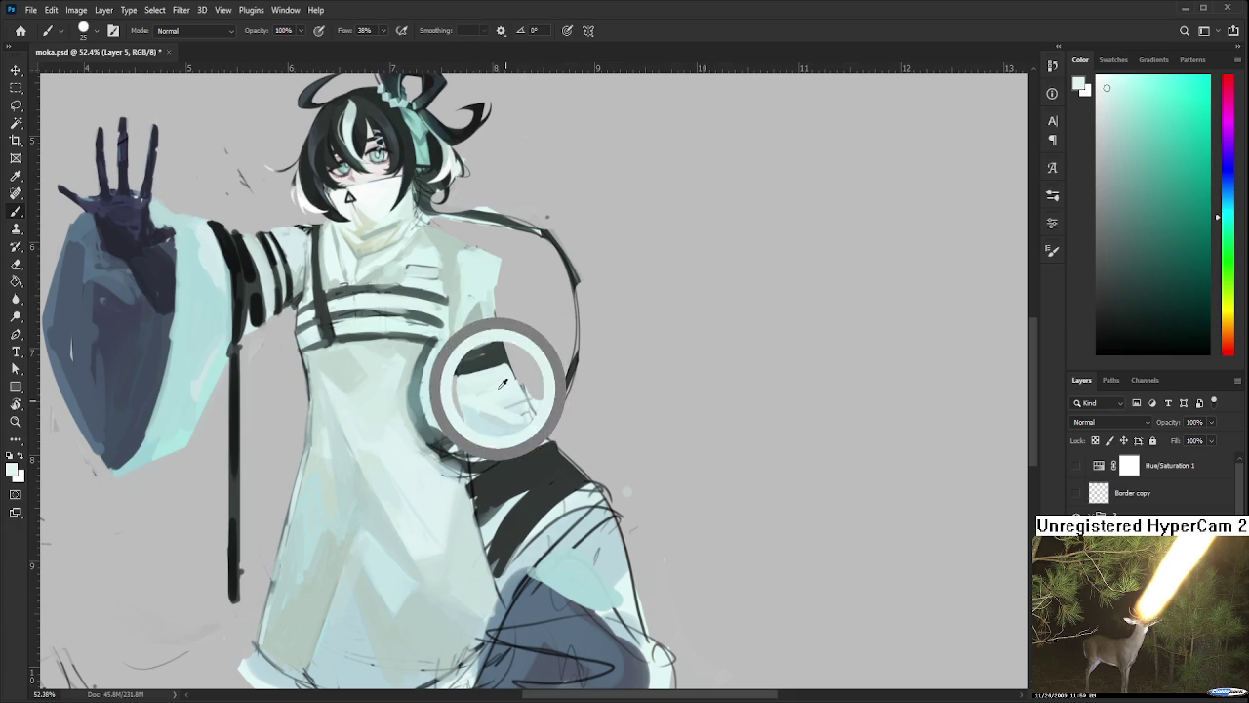
alt+click(492, 386)
alt+click(501, 382)
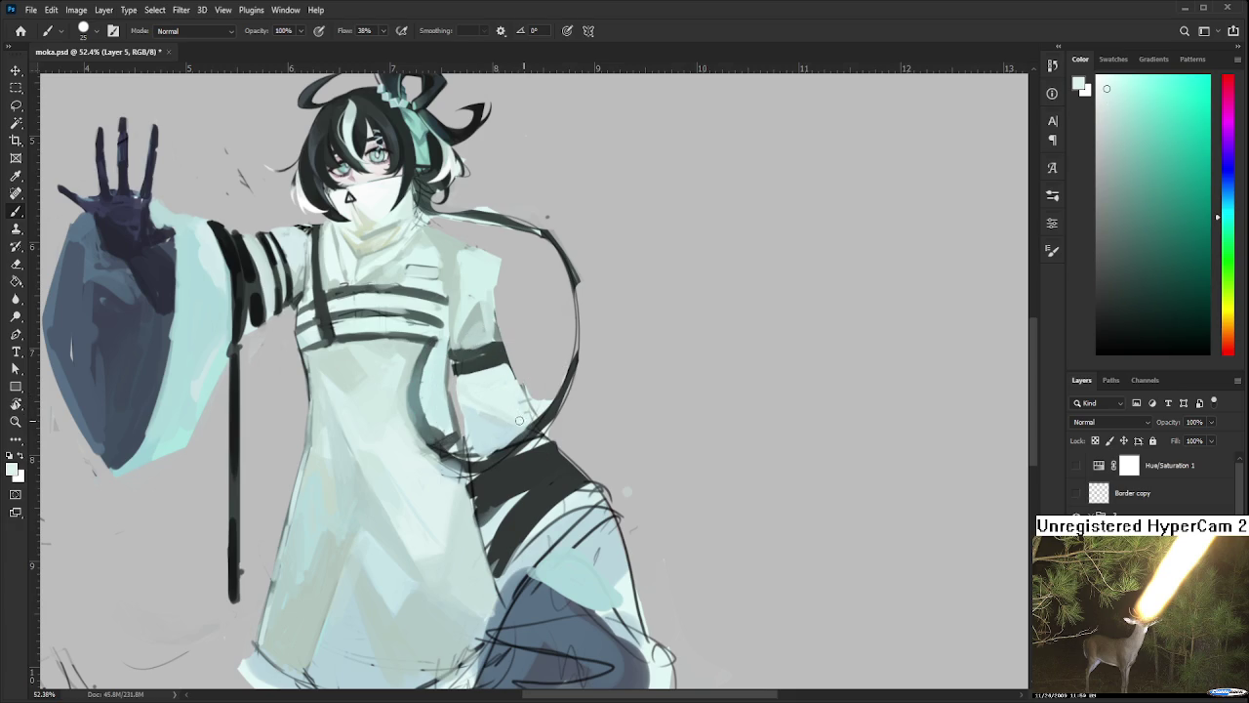
alt+click(480, 400)
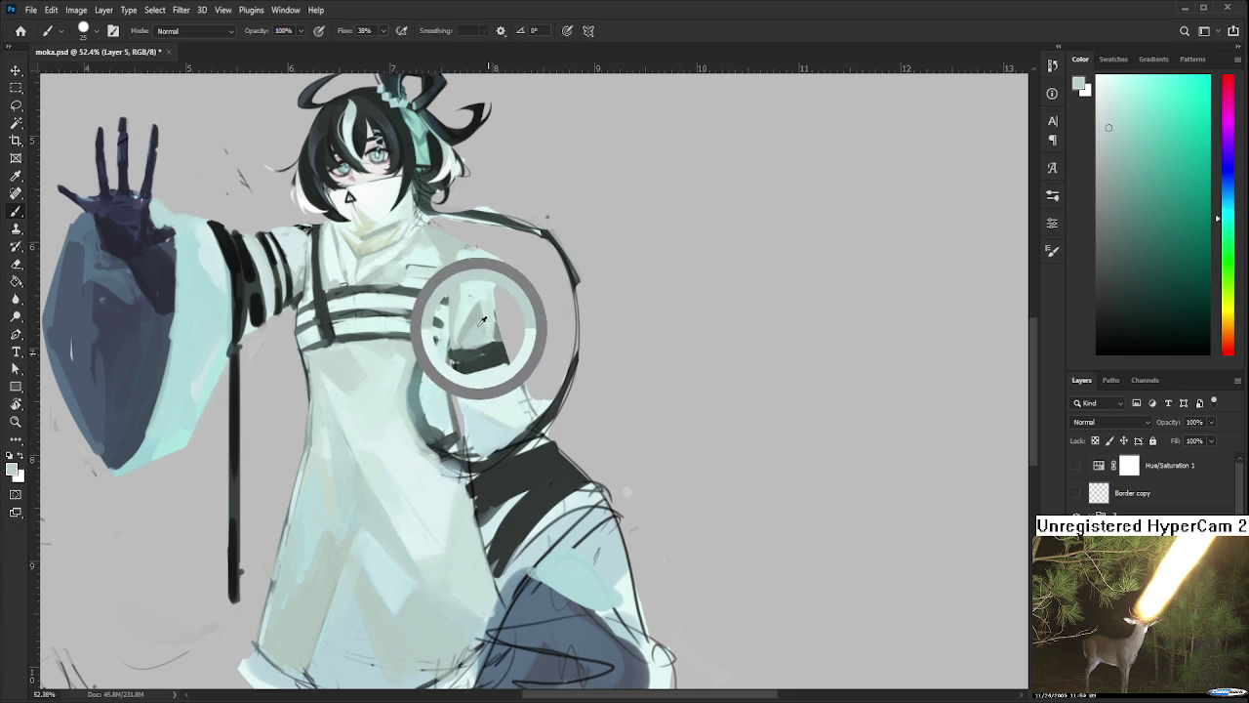
alt+click(529, 408)
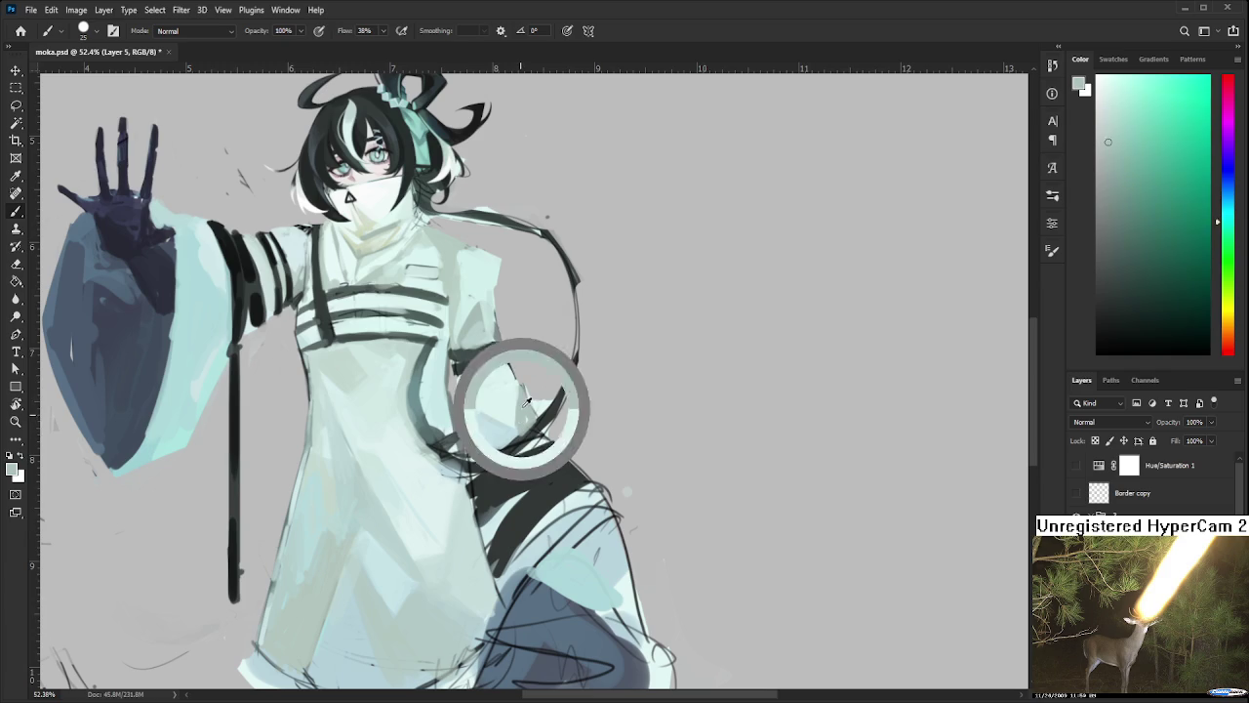
drag(530, 410, 473, 385)
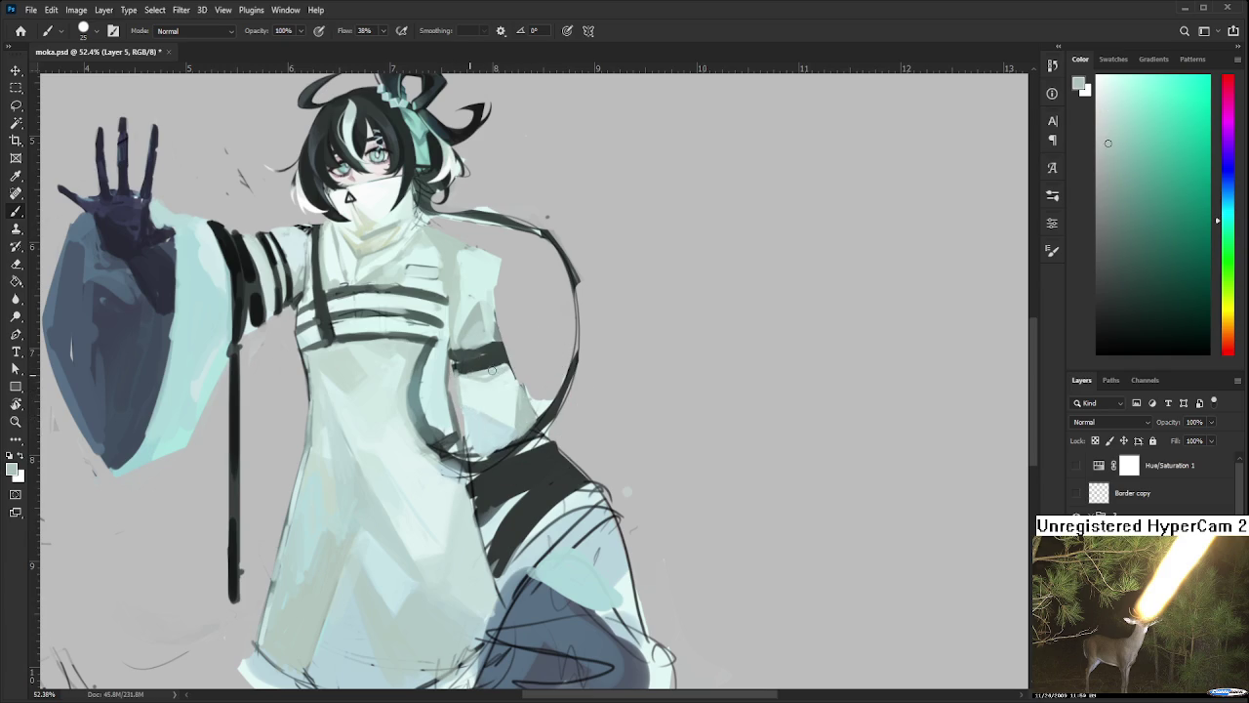
alt+click(495, 368)
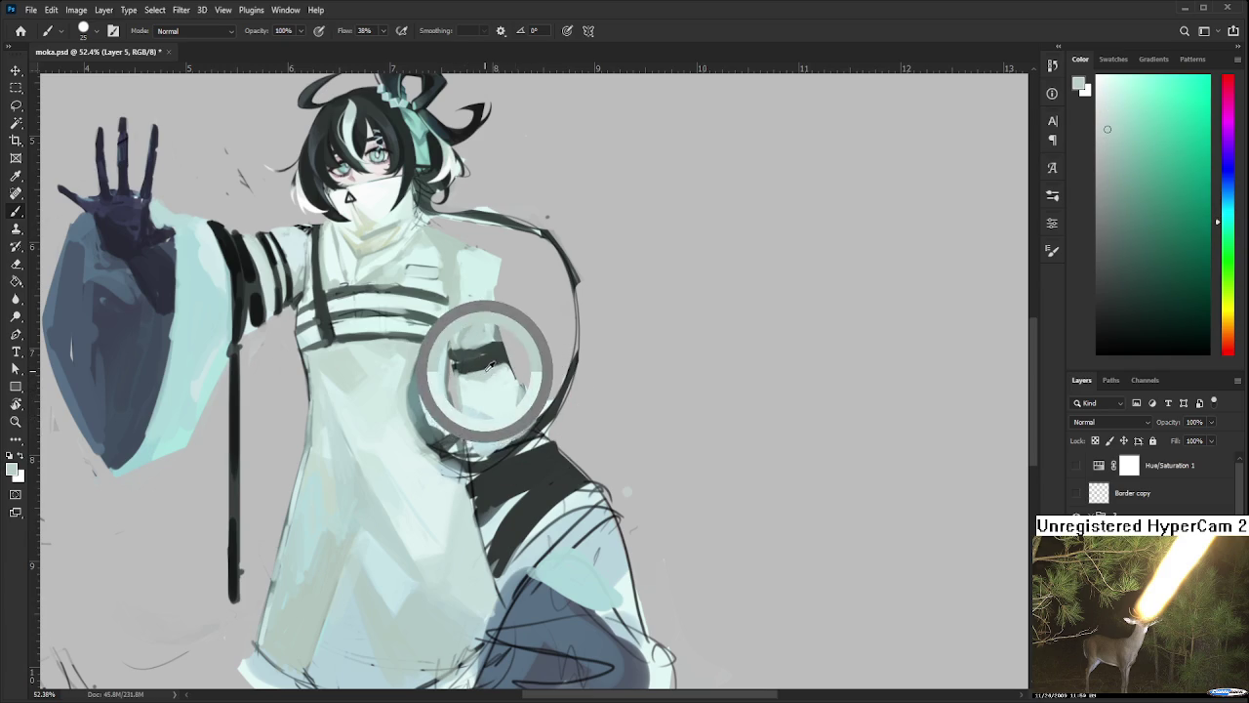
Paint light blue over the dark lower skirt, undoing one bad stroke
mouse_move(507, 503)
mouse_down()
mouse_move(482, 397)
mouse_move(432, 453)
mouse_up()
alt+click(515, 449)
alt+click(535, 495)
mouse_move(546, 434)
mouse_down()
mouse_move(508, 469)
mouse_move(459, 571)
mouse_move(605, 552)
mouse_move(488, 527)
mouse_up()
key(ctrl+z)
Cover the sketch lines in the lower-right skirt folds with light blue, then erase the ragged edge
key(ctrl+z)
key(ctrl+z)
mouse_move(449, 597)
mouse_down()
mouse_move(537, 507)
mouse_move(658, 574)
mouse_up()
mouse_move(534, 493)
mouse_down()
mouse_move(480, 535)
mouse_move(457, 585)
mouse_move(537, 444)
mouse_move(562, 483)
mouse_move(559, 429)
mouse_move(542, 454)
mouse_up()
alt+click(576, 459)
alt+click(516, 425)
mouse_move(561, 405)
mouse_down()
mouse_move(505, 451)
mouse_move(459, 517)
mouse_up()
key(ctrl+z)
drag(566, 404, 462, 536)
drag(584, 435, 522, 488)
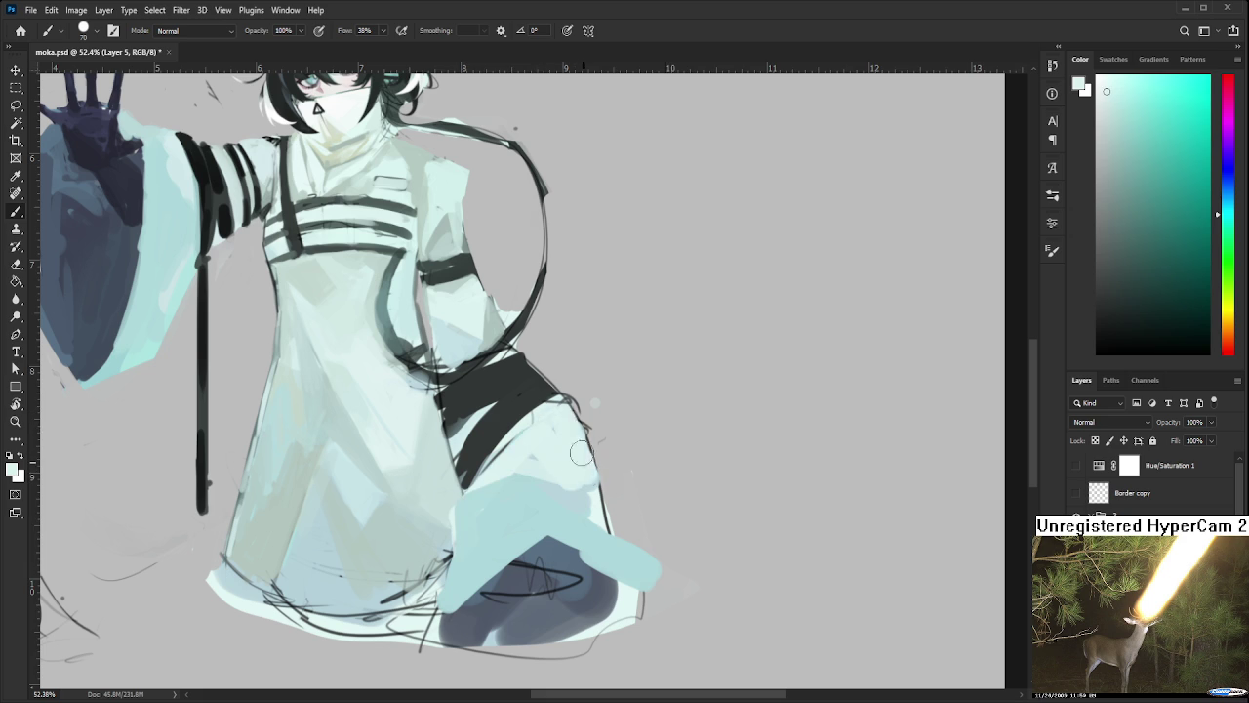
drag(595, 408, 575, 483)
alt+click(570, 468)
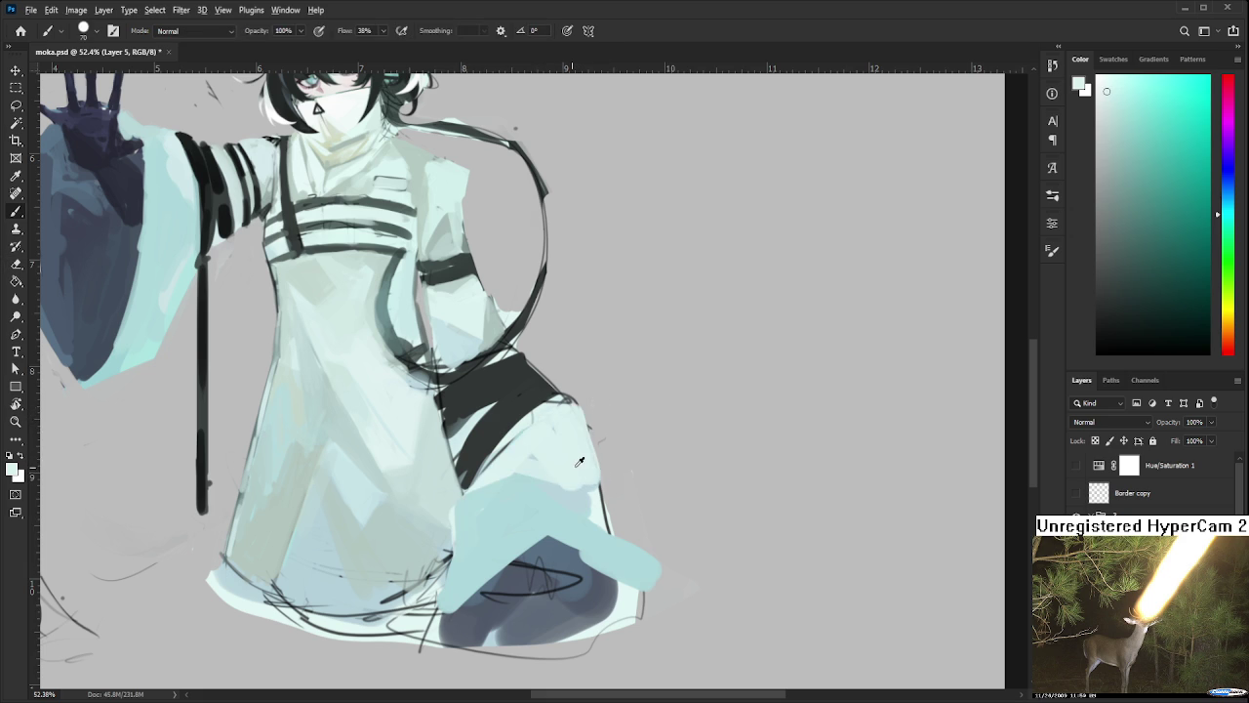
drag(591, 414, 617, 542)
key(e)
drag(590, 412, 600, 461)
scroll(624, 434, down, 3)
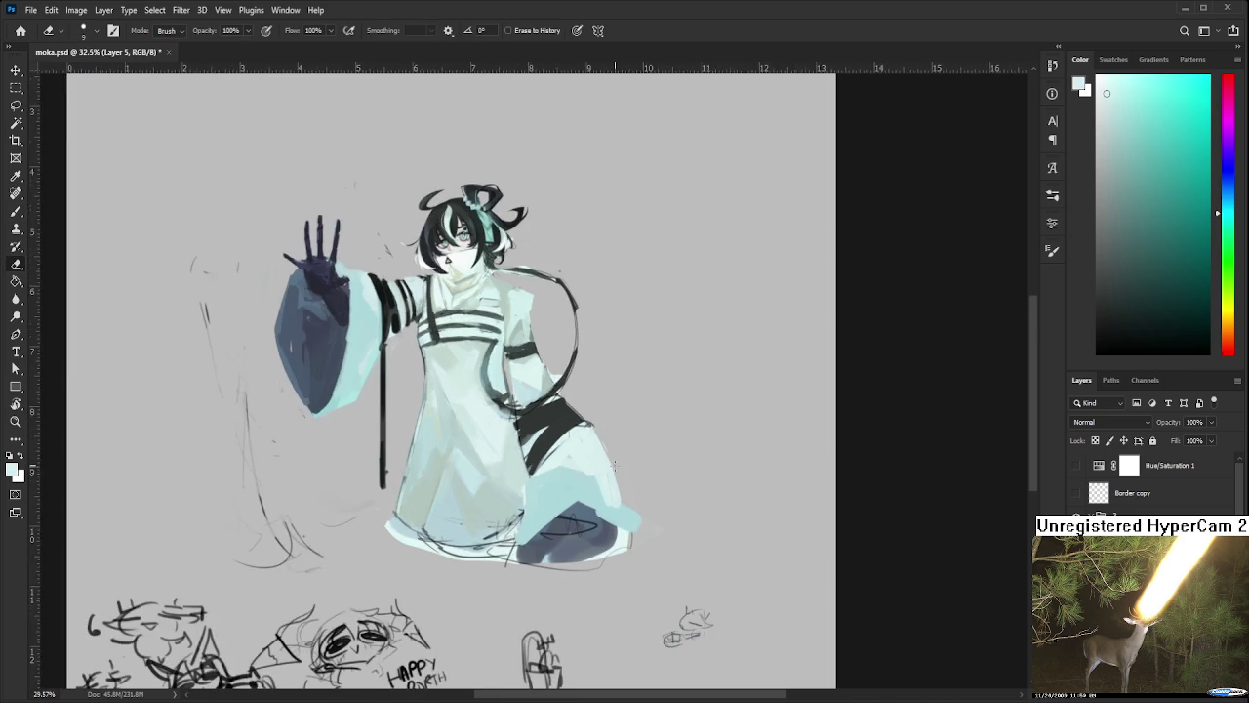
Rework light cyan around the lower skirt and erase stray cyan patches on its edge
scroll(624, 434, up, 2)
key(b)
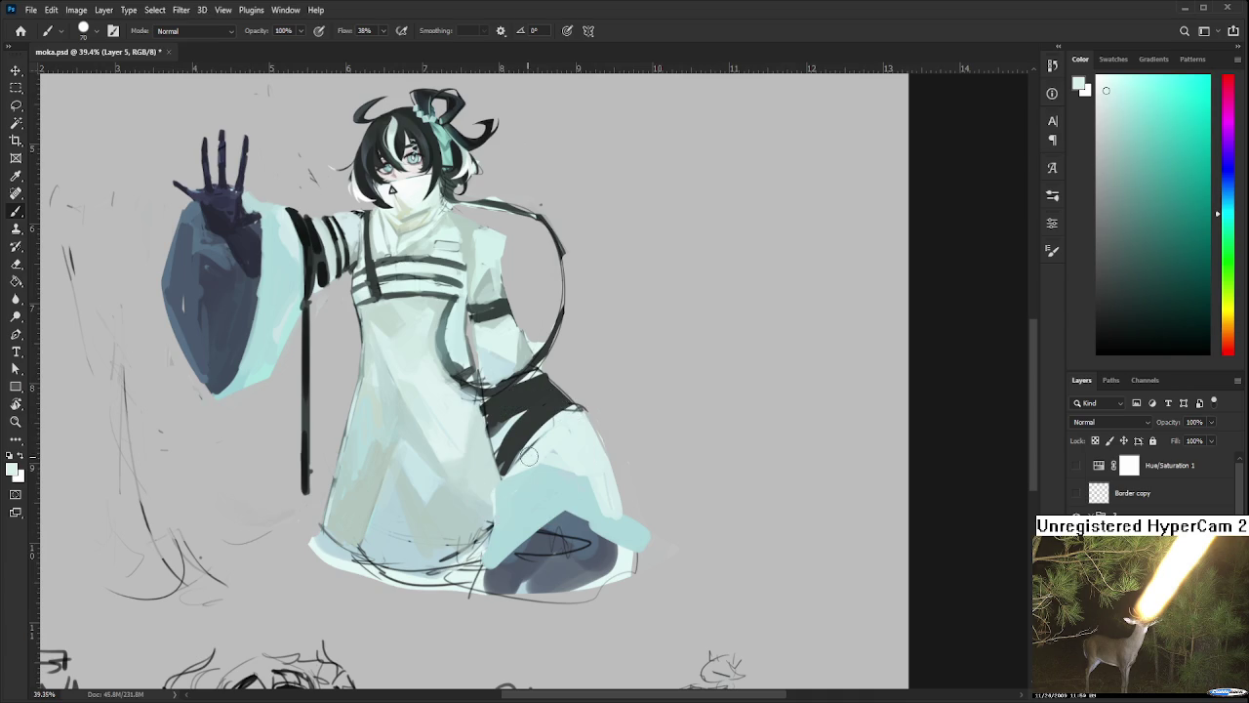
alt+click(516, 519)
alt+click(535, 510)
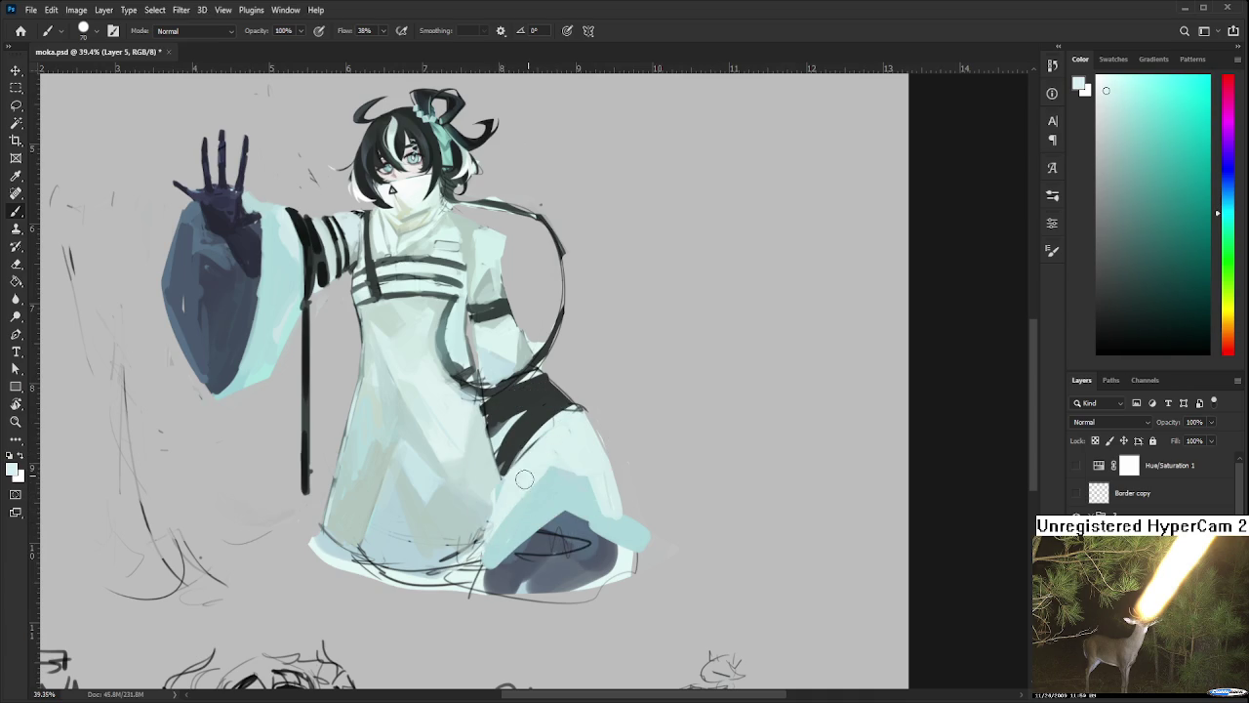
alt+click(528, 482)
alt+click(553, 501)
mouse_move(528, 511)
mouse_down()
mouse_move(582, 488)
mouse_move(620, 493)
mouse_up()
alt+click(590, 476)
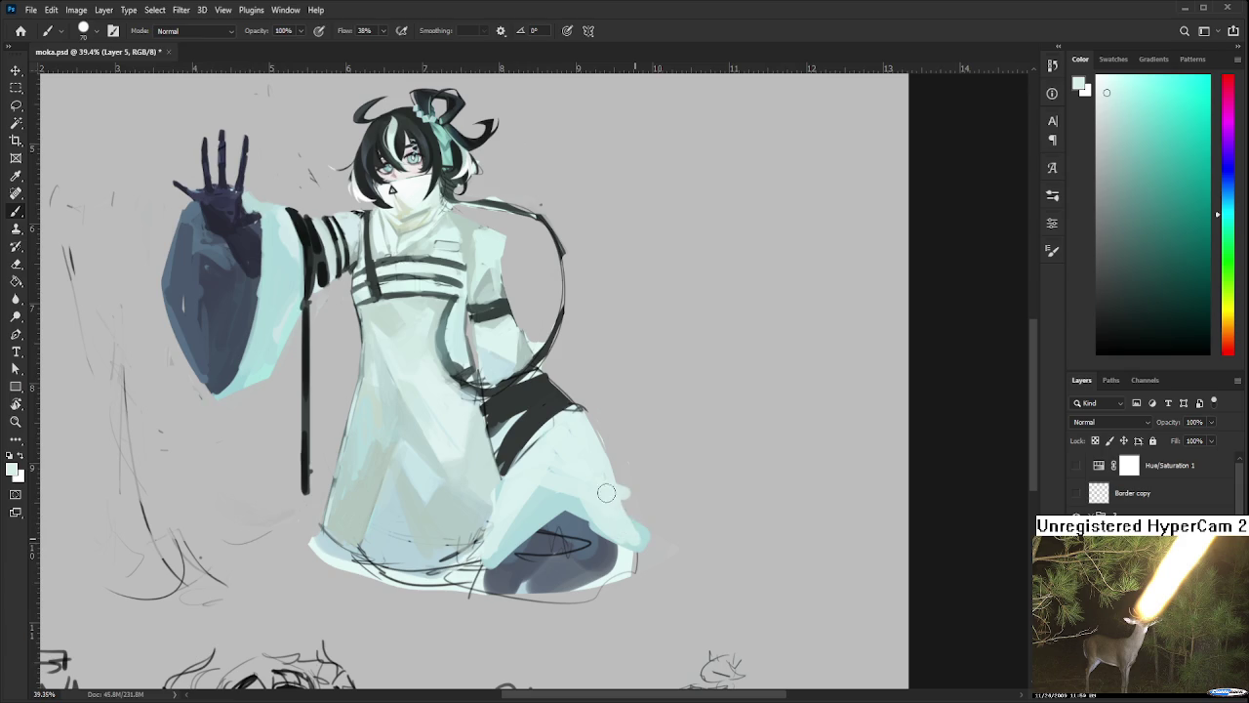
key(e)
drag(611, 428, 592, 471)
drag(640, 537, 631, 557)
Repaint a smooth dark blue-grey shadow patch across the lower skirt near the hem
key(b)
alt+click(505, 549)
mouse_move(498, 561)
mouse_down()
mouse_move(551, 532)
mouse_move(613, 536)
mouse_move(497, 566)
mouse_move(607, 532)
mouse_move(515, 572)
mouse_move(621, 525)
mouse_move(496, 553)
mouse_move(595, 522)
mouse_move(624, 538)
mouse_up()
alt+click(570, 520)
alt+click(543, 511)
alt+click(547, 556)
scroll(620, 535, down, 1)
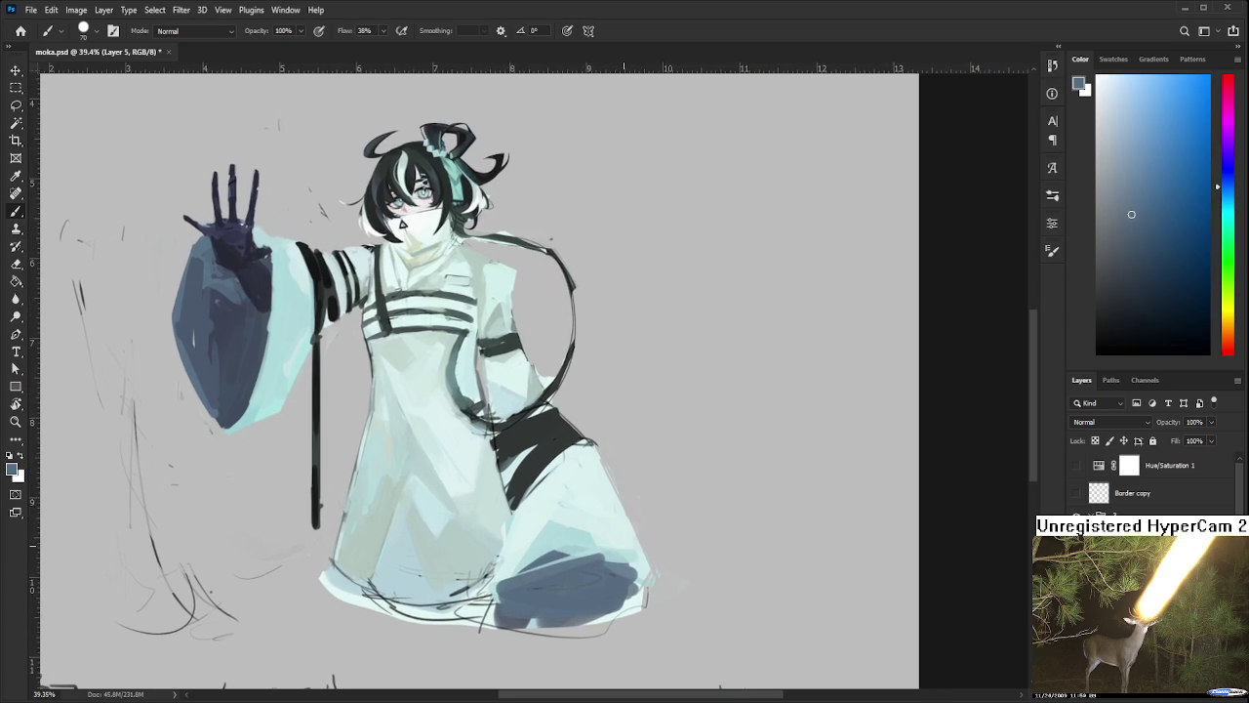
scroll(600, 512, down, 1)
scroll(584, 496, down, 1)
scroll(581, 493, up, 1)
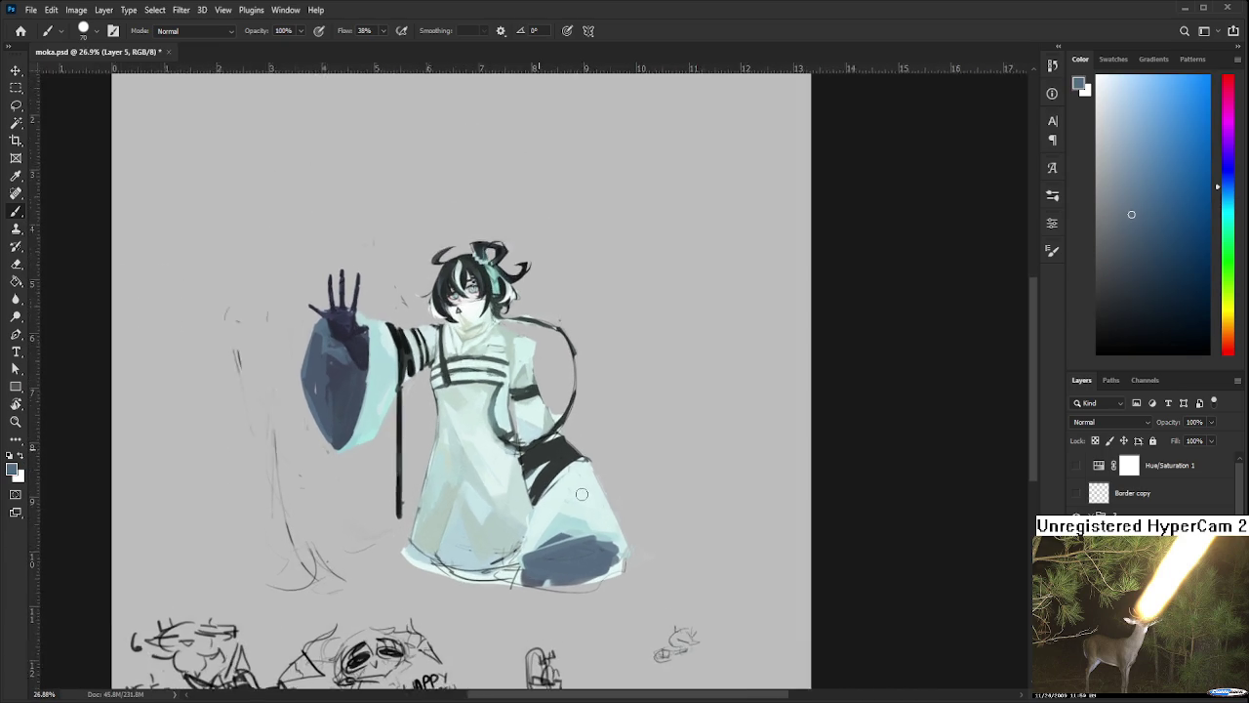
scroll(566, 505, up, 2)
scroll(547, 522, up, 1)
alt+click(529, 536)
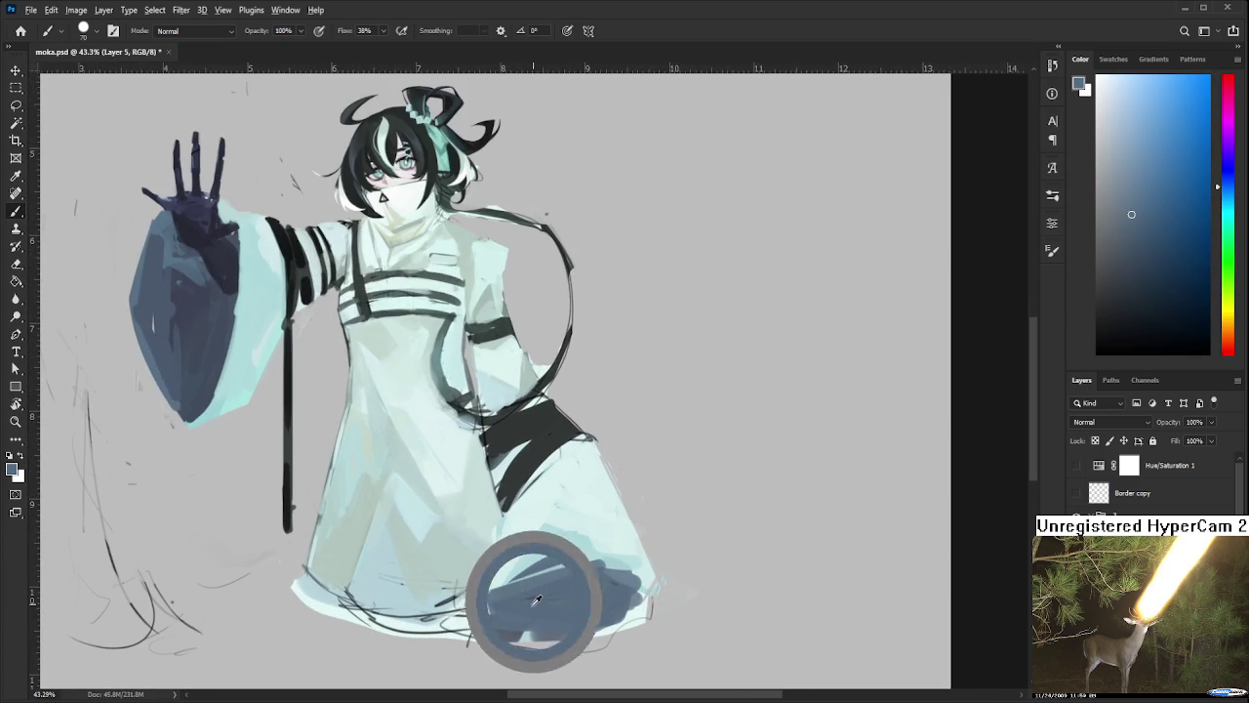
alt+click(561, 557)
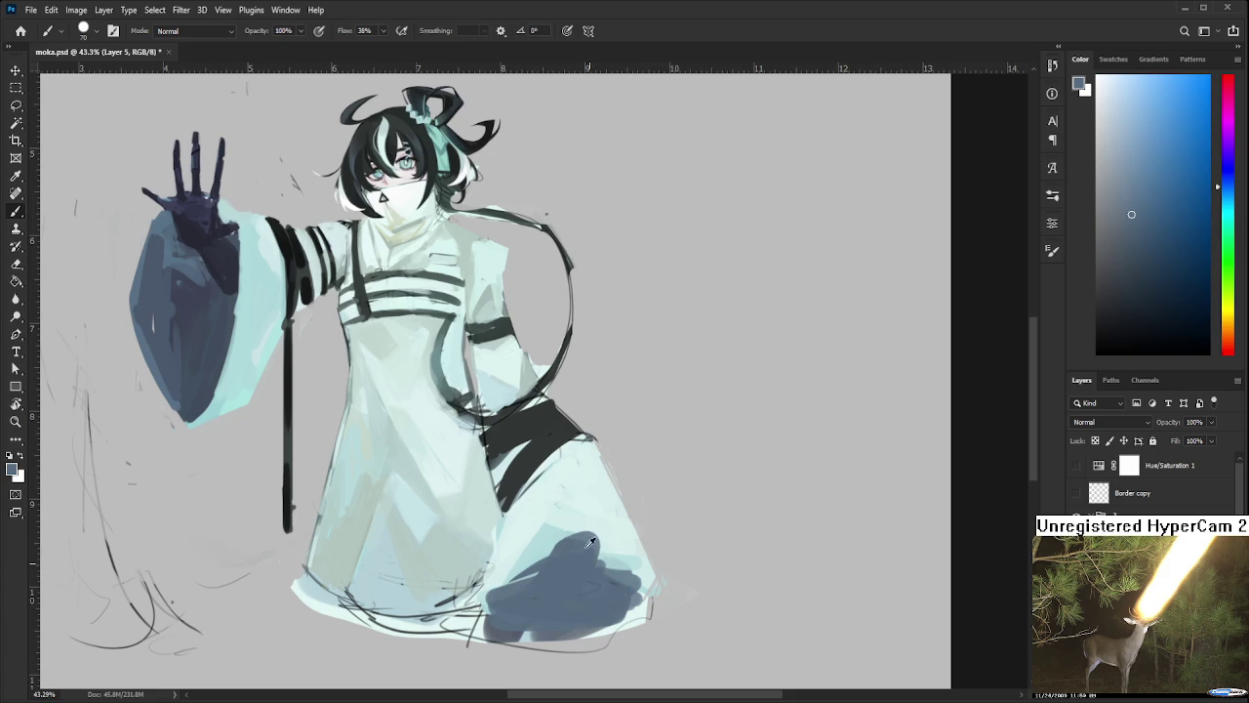
alt+click(584, 534)
alt+click(592, 514)
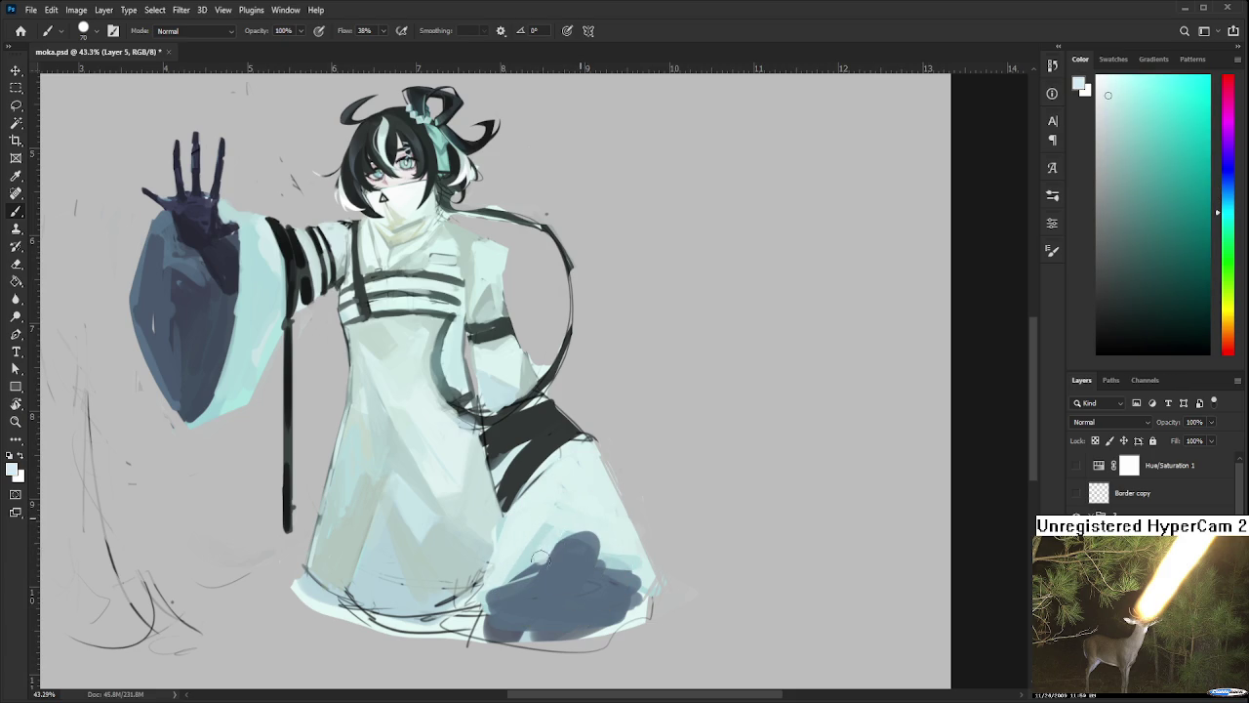
mouse_move(642, 542)
mouse_down()
mouse_move(651, 561)
mouse_move(598, 611)
mouse_up()
alt+click(632, 568)
alt+click(577, 569)
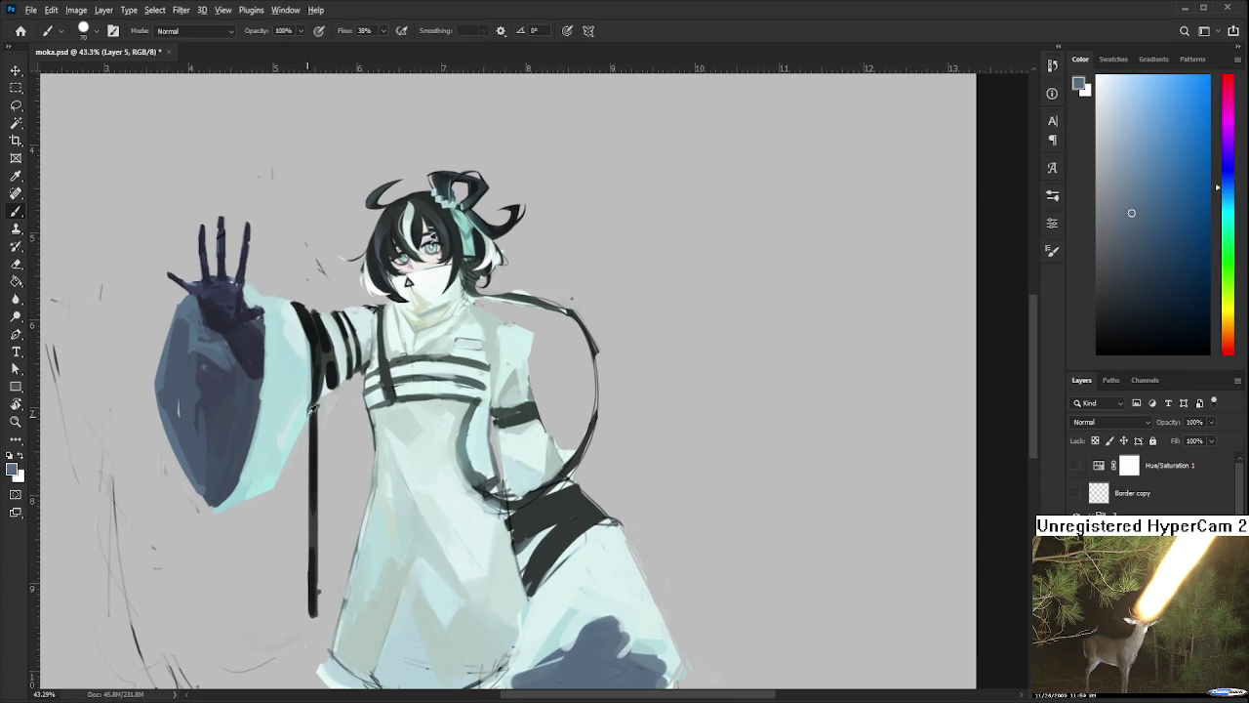
alt+click(257, 391)
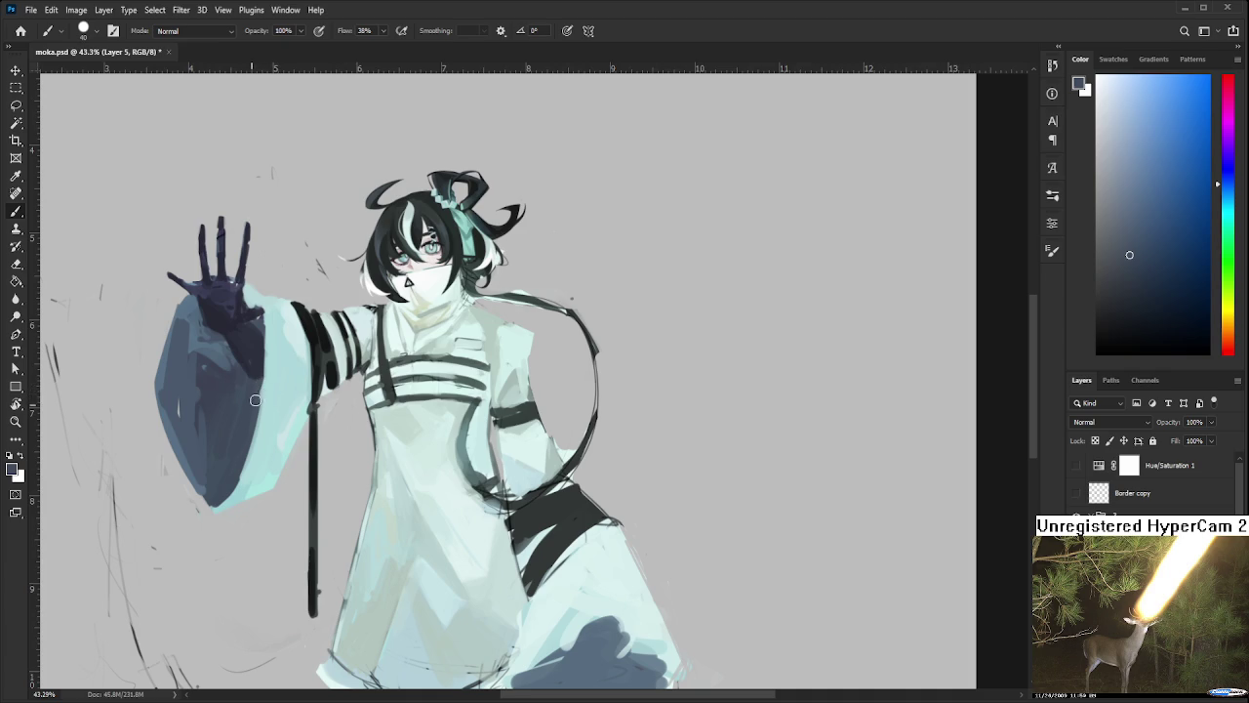
alt+click(285, 400)
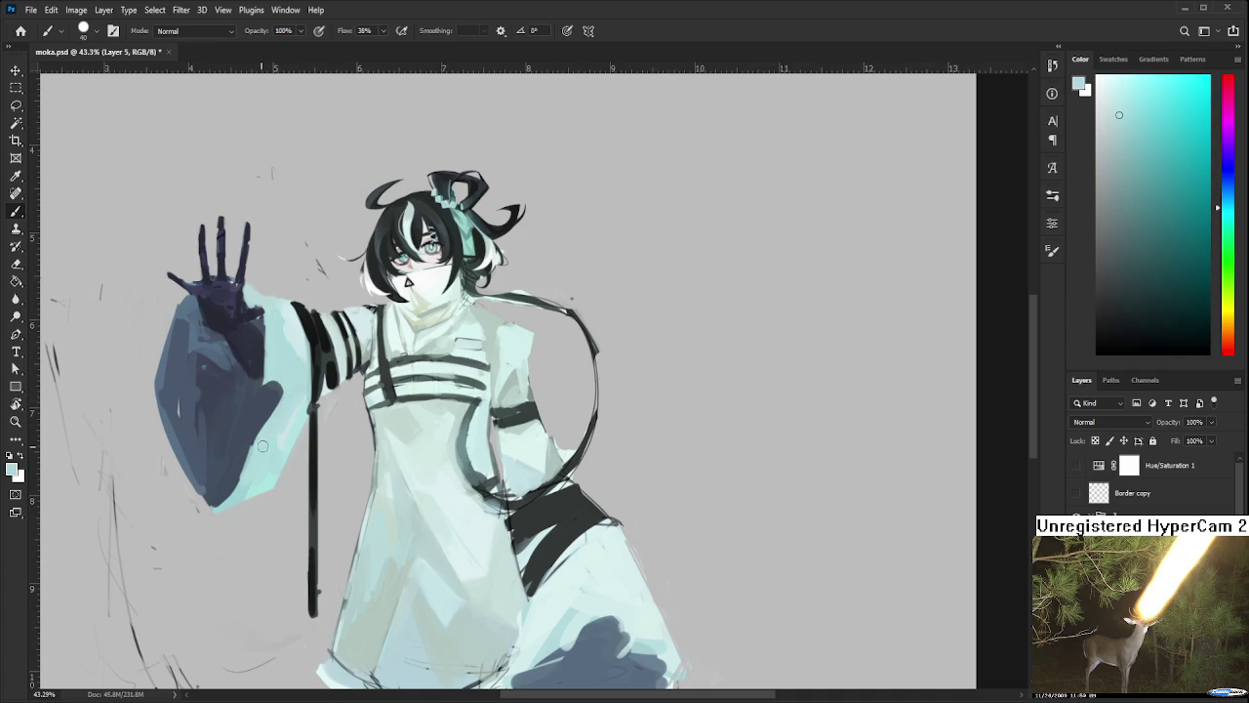
alt+click(259, 359)
drag(259, 359, 232, 396)
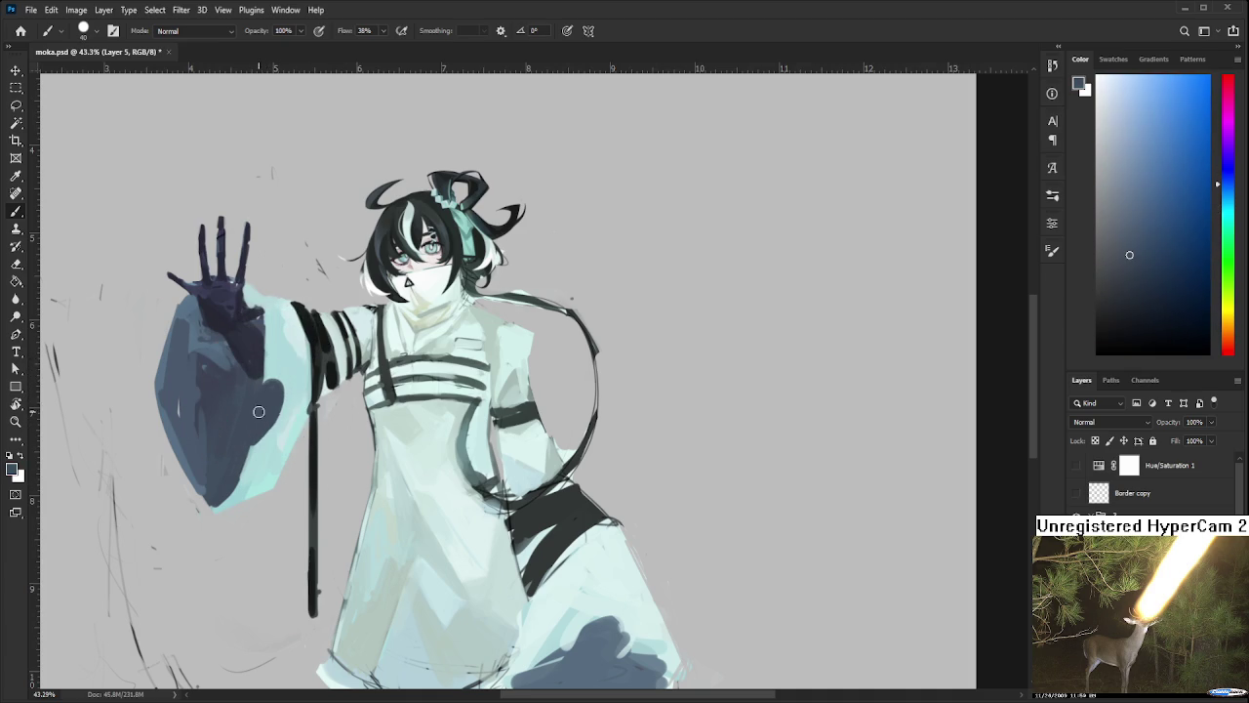
alt+click(261, 431)
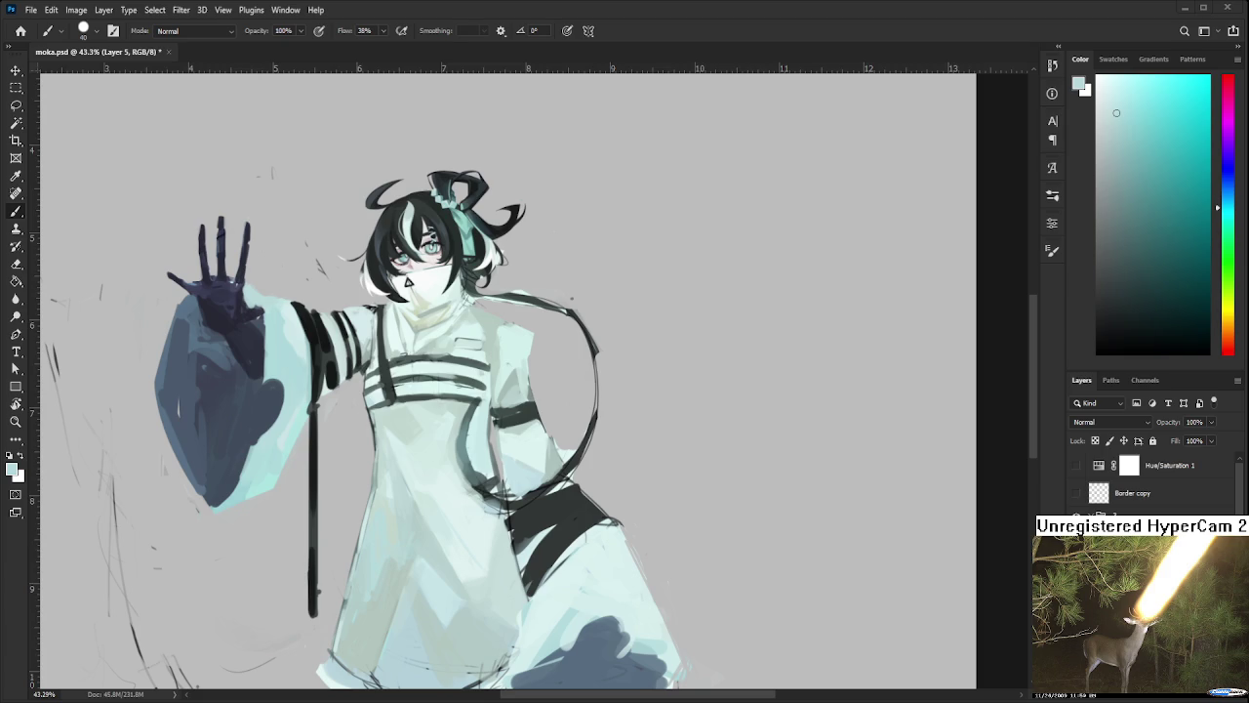
Smooth the blue-grey shadow's top edge, then show the Border copy layer's black frame
drag(547, 479, 508, 352)
mouse_move(561, 468)
mouse_down()
mouse_move(512, 503)
mouse_move(577, 493)
mouse_move(583, 480)
mouse_up()
alt+click(532, 508)
alt+click(557, 446)
alt+click(576, 483)
scroll(683, 546, down, 4)
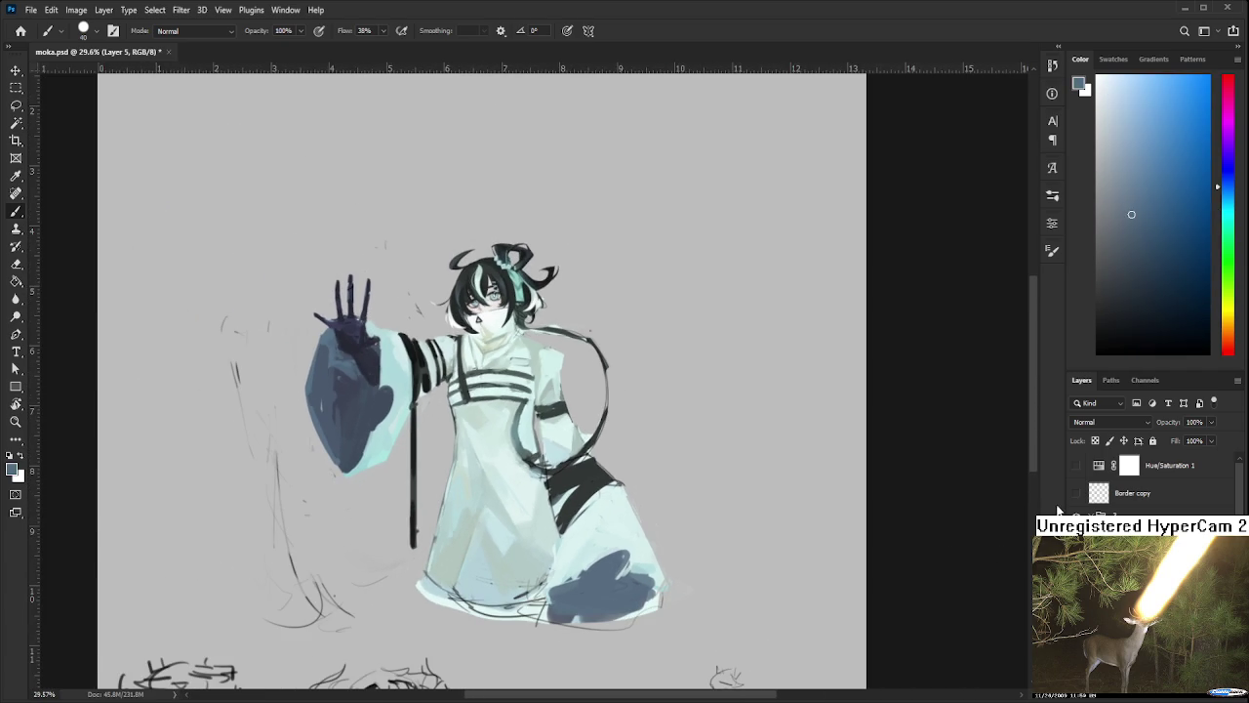
click(1077, 495)
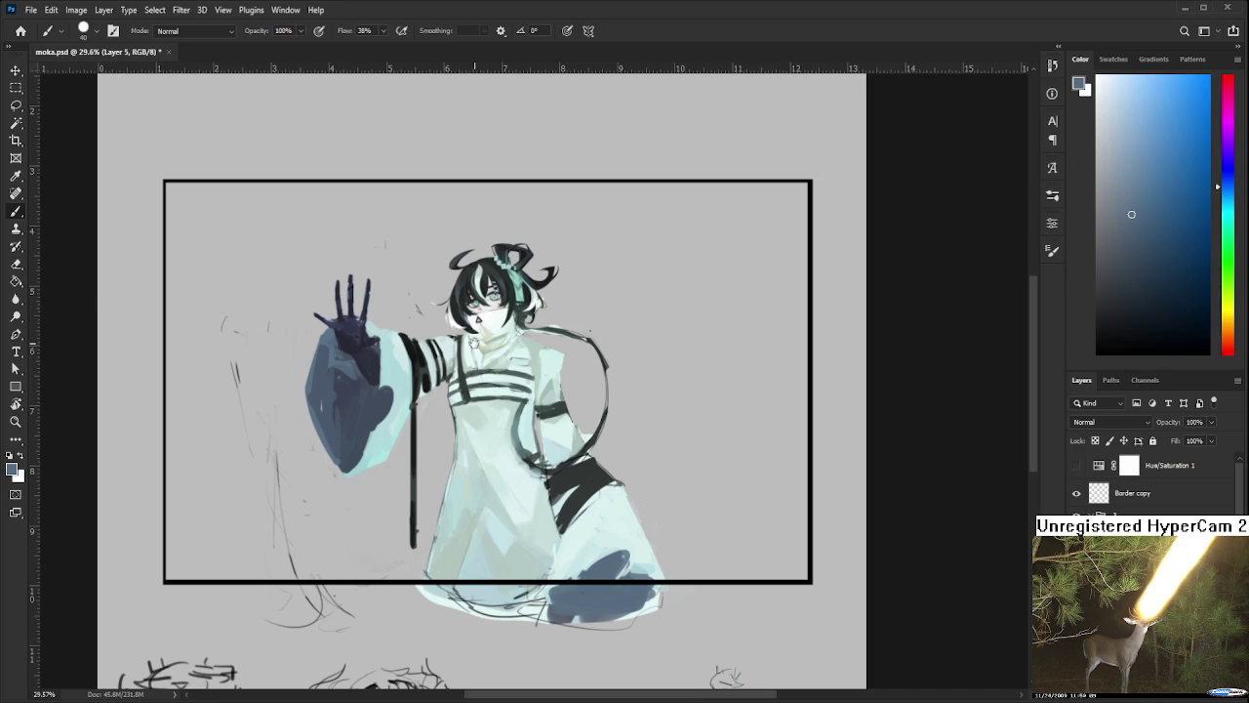
Hand-letter 'DINNER' in grey-blue above the frame's top edge
drag(475, 343, 537, 442)
drag(351, 304, 372, 350)
mouse_move(408, 306)
mouse_down()
mouse_move(405, 335)
mouse_move(457, 292)
mouse_move(507, 276)
mouse_move(515, 299)
mouse_move(539, 293)
mouse_move(543, 222)
mouse_move(585, 233)
mouse_move(605, 220)
mouse_move(576, 268)
mouse_up()
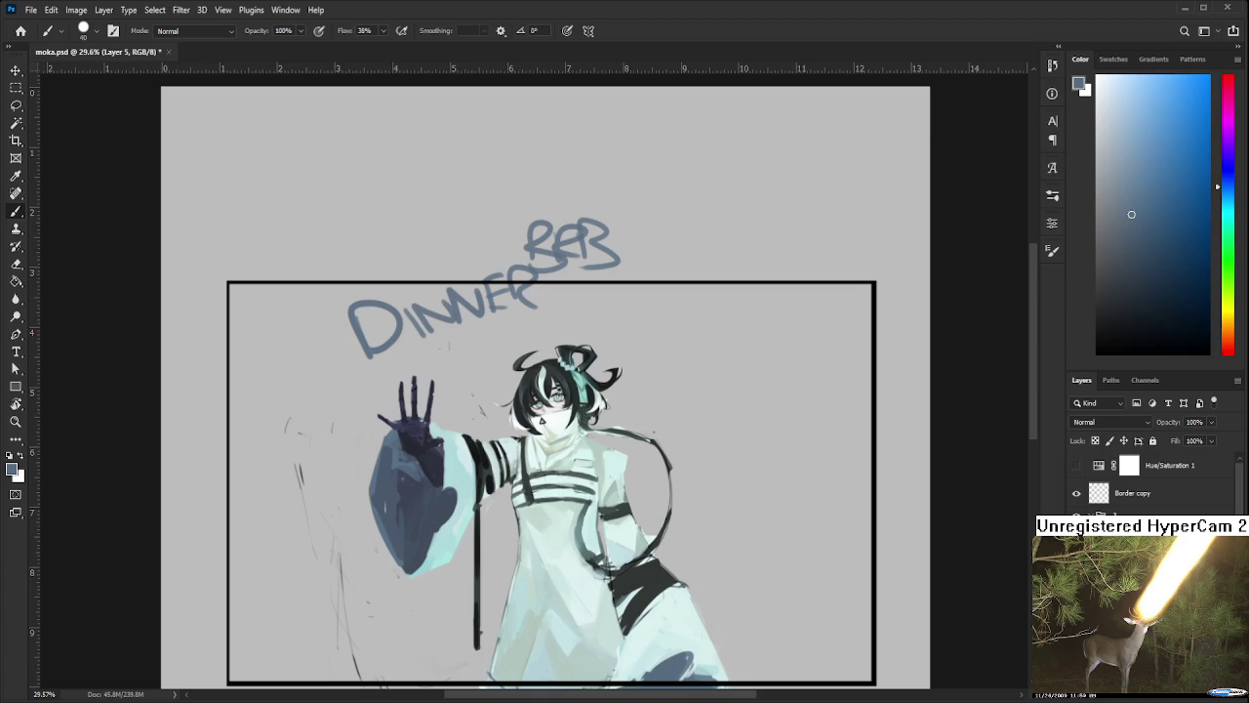
Lasso and delete the scribbled lettering above the character and the stray specks near her head
key(l)
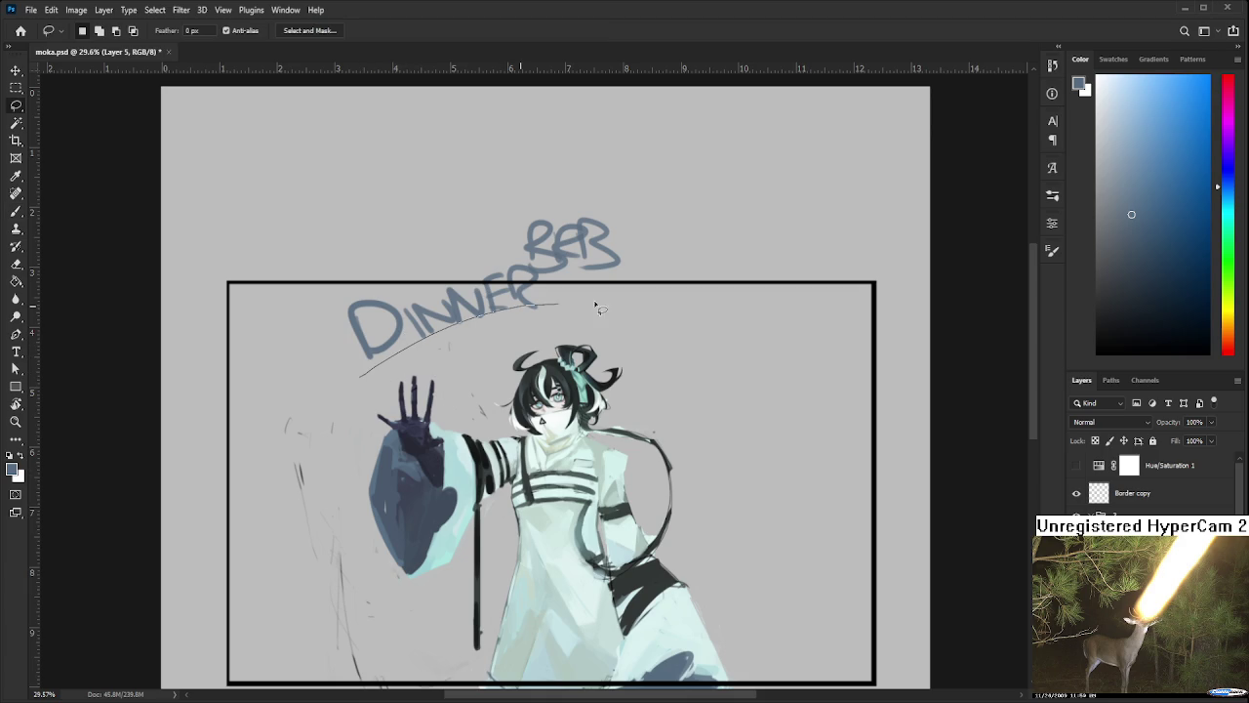
drag(369, 381, 359, 377)
key(Delete)
mouse_move(570, 325)
mouse_down()
mouse_move(547, 292)
mouse_move(575, 280)
mouse_up()
key(Delete)
key(Delete)
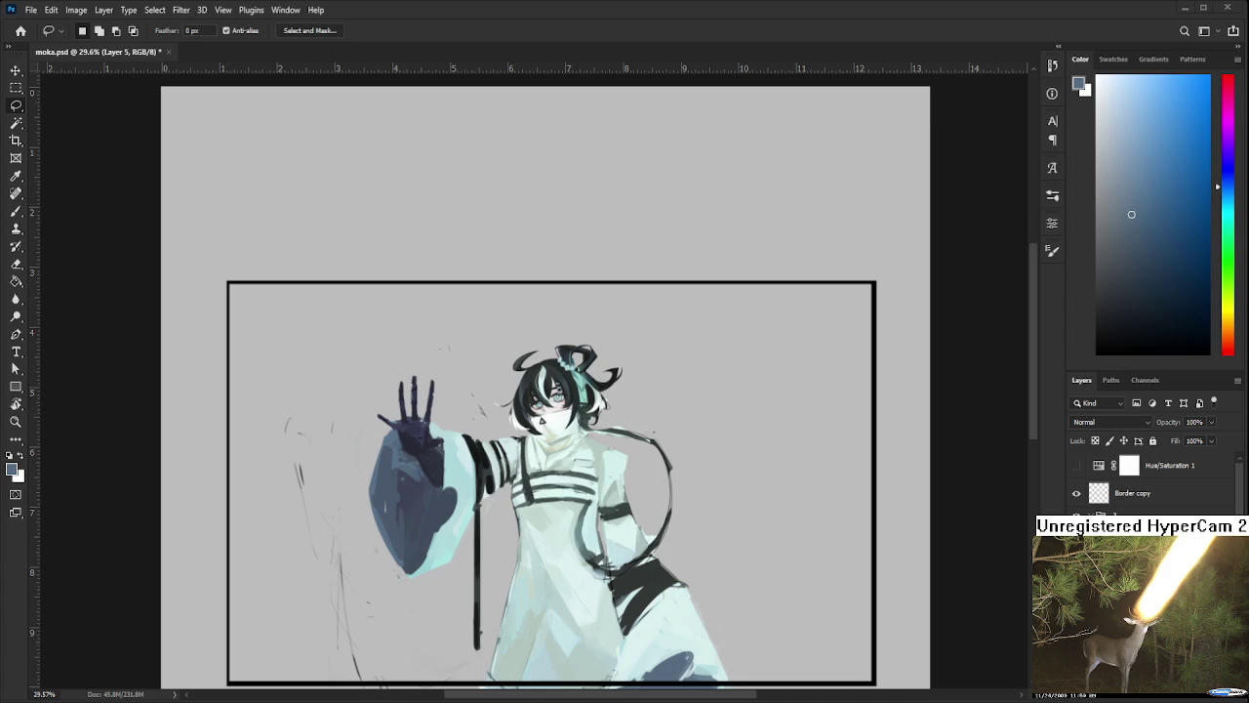
Sample a face colour and thicken the dark hair strand with the Brush
scroll(647, 455, up, 2)
scroll(586, 430, up, 2)
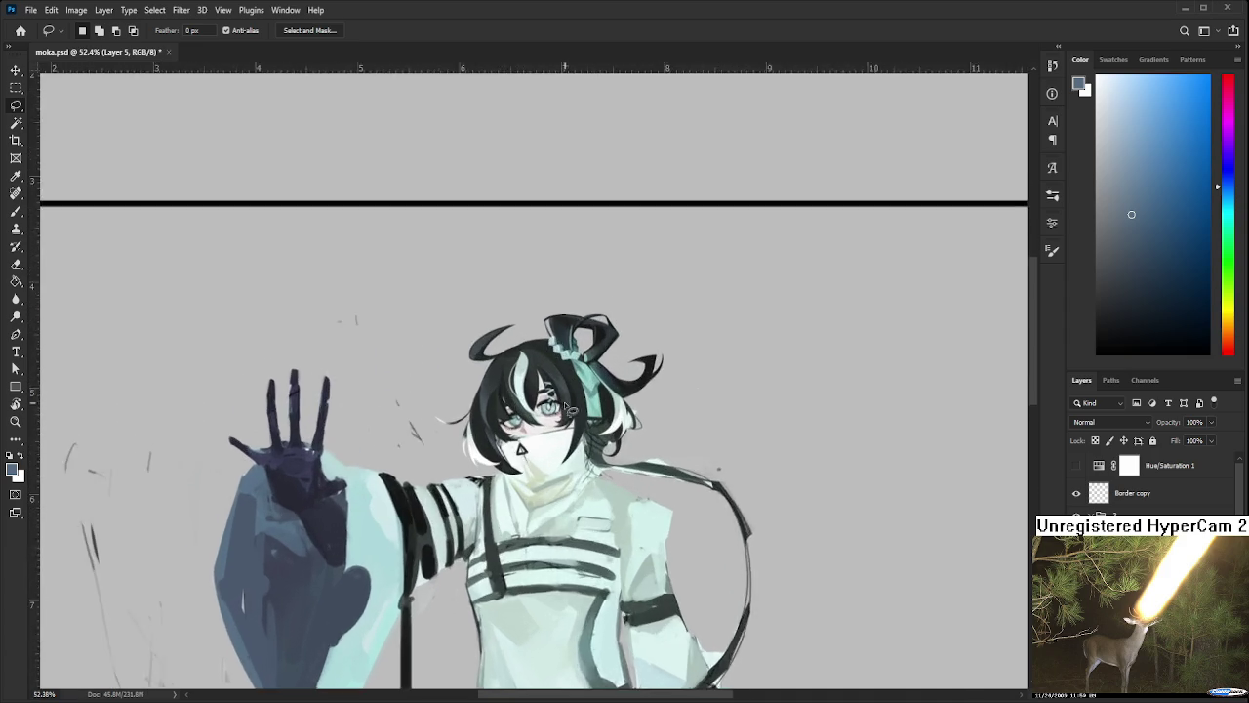
scroll(508, 401, up, 1)
scroll(415, 369, up, 2)
scroll(414, 369, down, 3)
scroll(507, 504, up, 1)
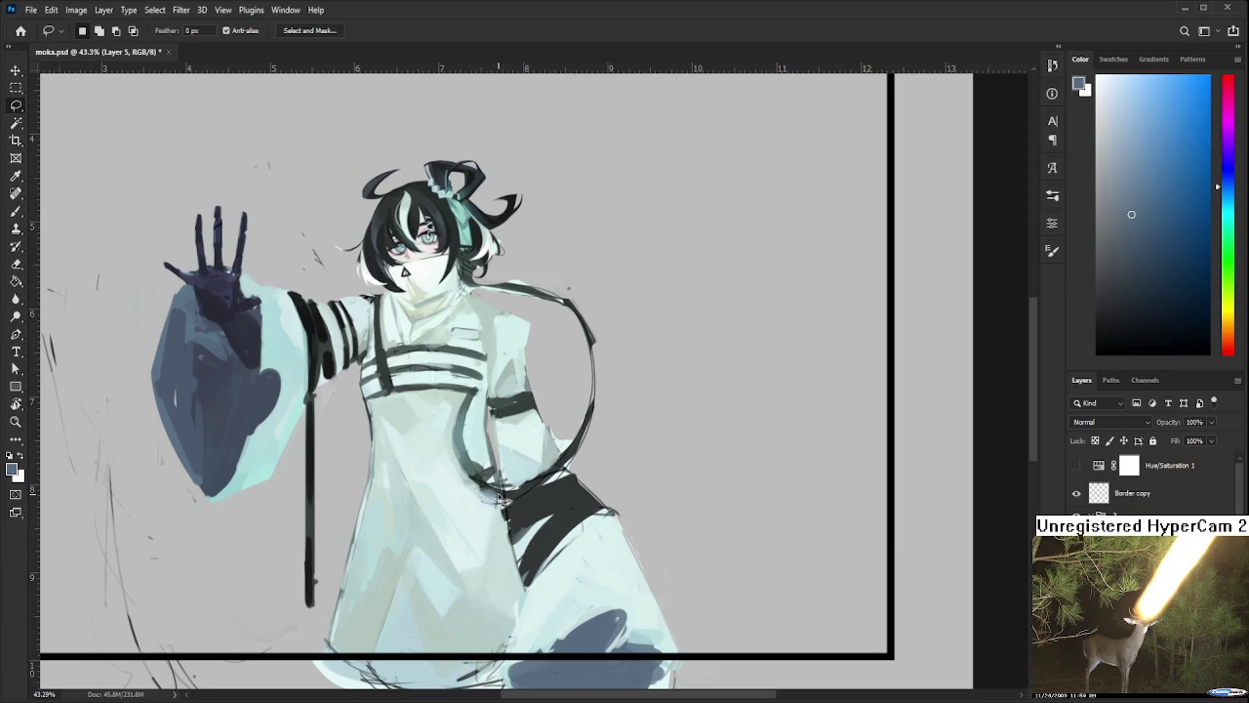
drag(506, 503, 457, 594)
key(b)
alt+click(427, 362)
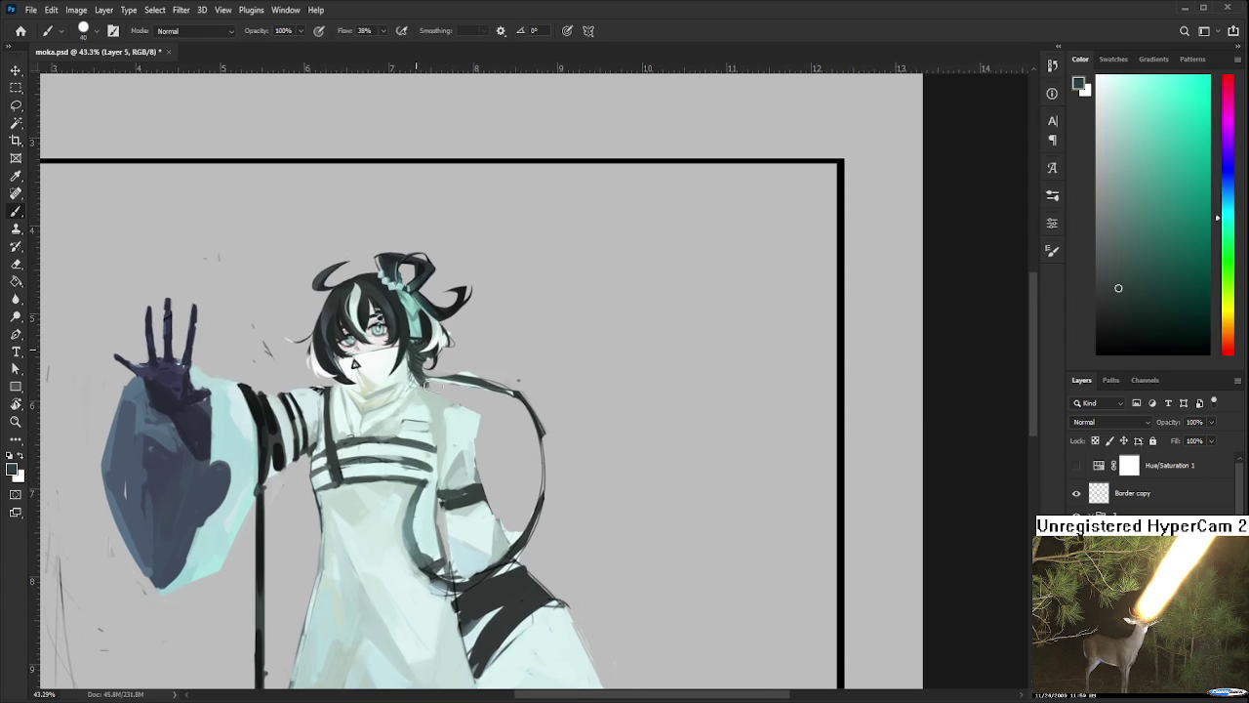
drag(441, 377, 535, 414)
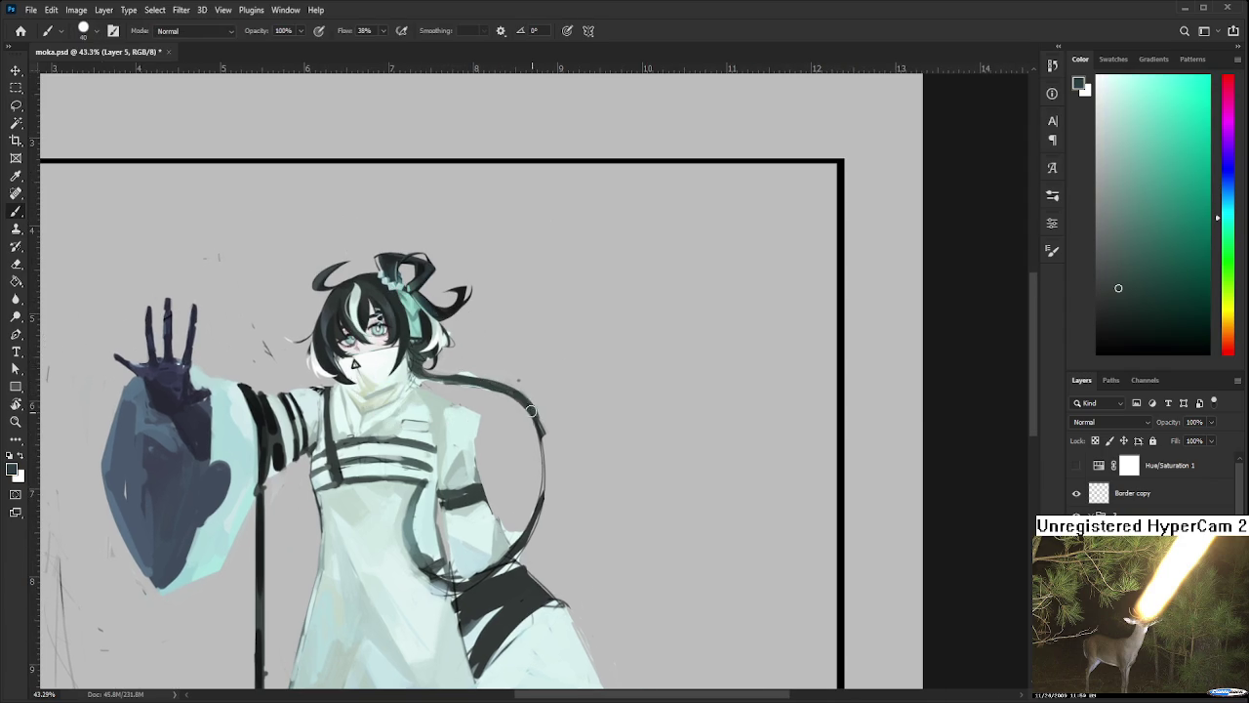
Thin the strand's end with the Eraser, then extend it in a curve into the hip
key(e)
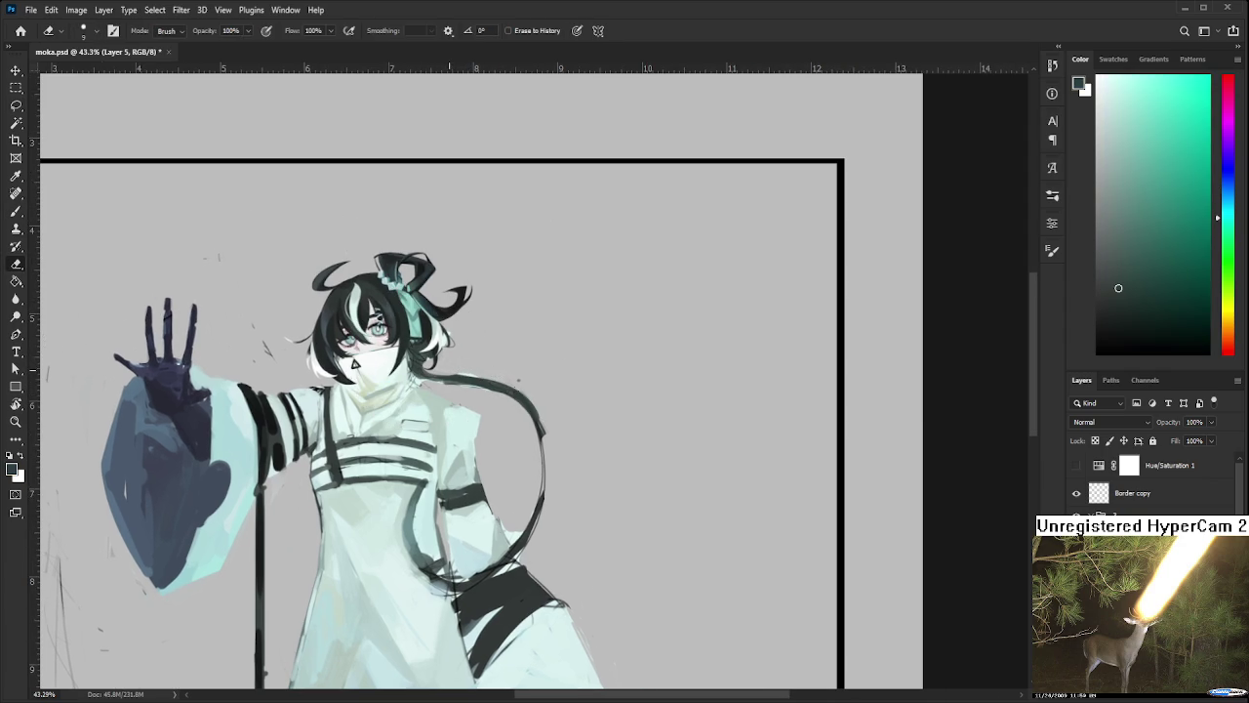
drag(525, 400, 535, 429)
key(b)
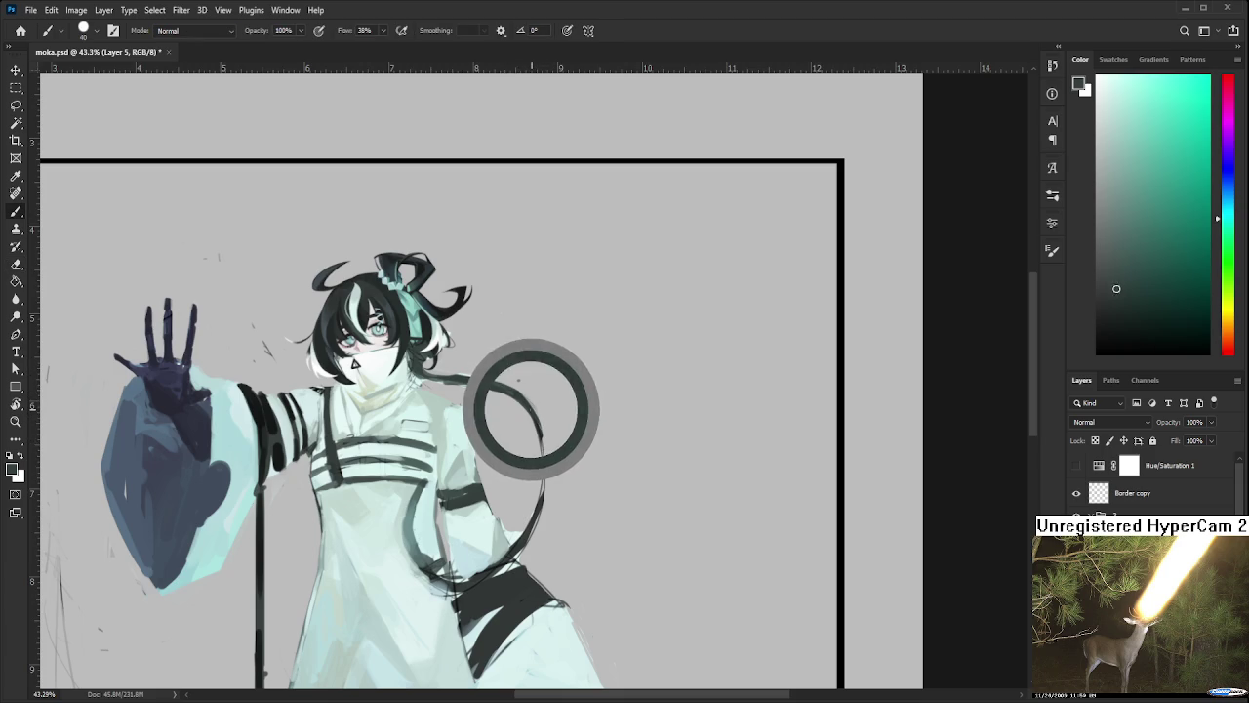
mouse_move(472, 541)
mouse_down()
mouse_move(519, 485)
mouse_move(460, 492)
mouse_move(502, 532)
mouse_up()
alt+click(570, 476)
alt+click(459, 456)
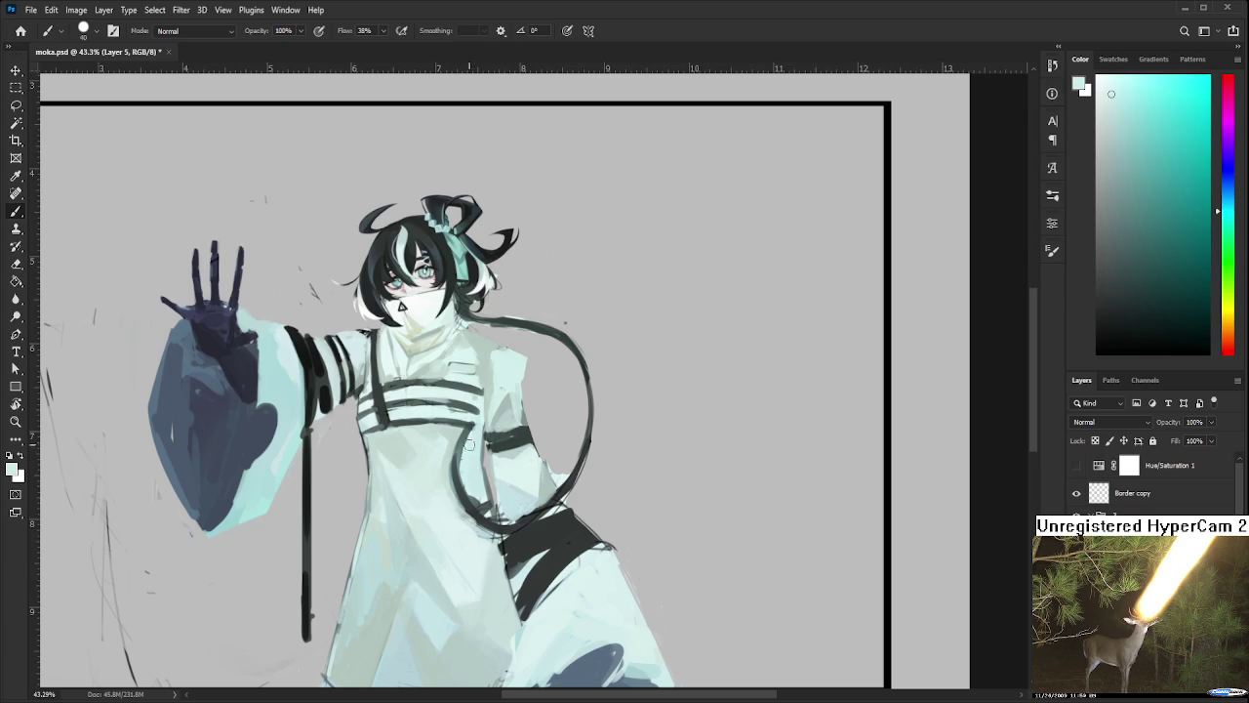
alt+click(456, 491)
alt+click(463, 457)
key(ctrl+minus)
key(ctrl+minus)
Paint a short dark stroke at the arm band's end, sample dark grey, and shrink the brush
key(ctrl+plus)
scroll(425, 414, up, 1)
scroll(425, 415, up, 1)
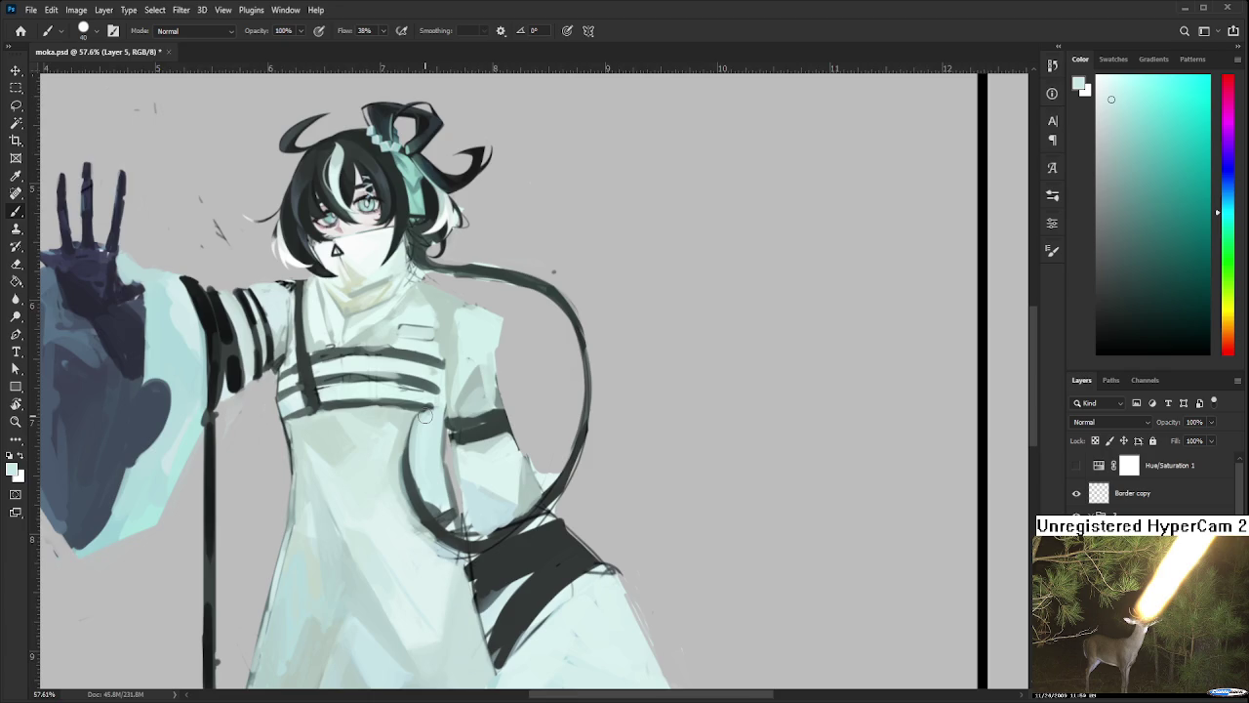
scroll(422, 415, up, 1)
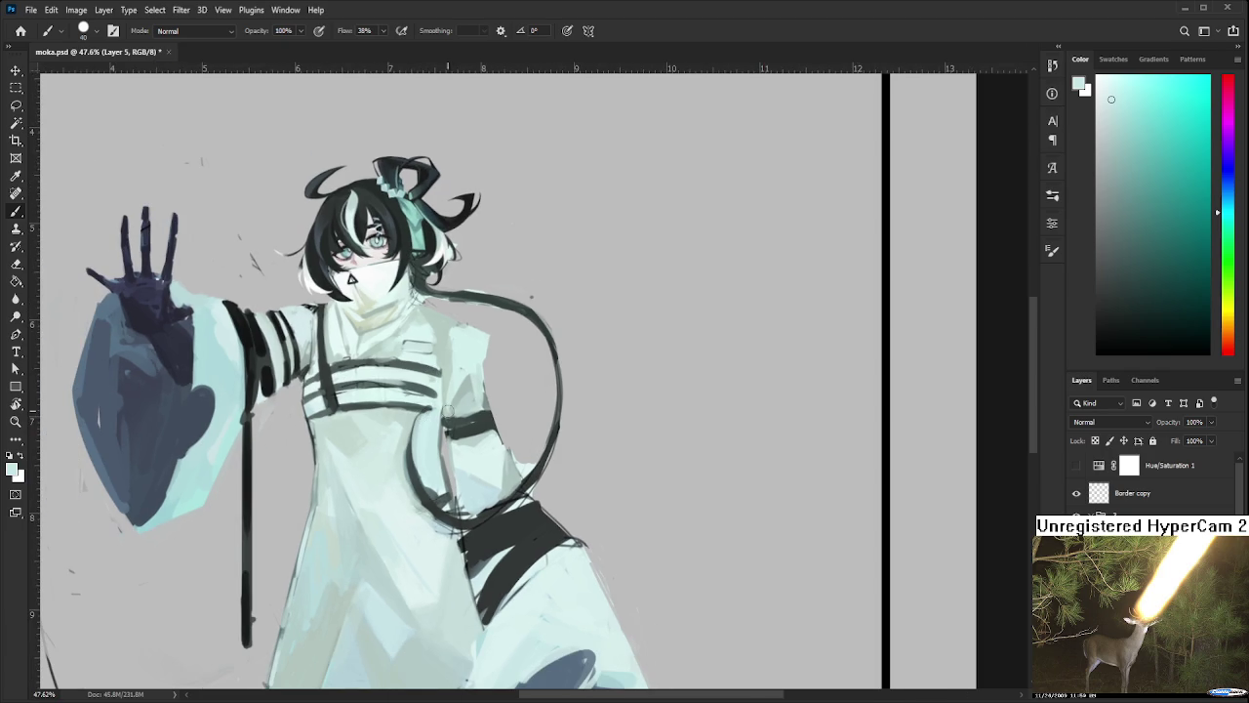
drag(445, 417, 454, 422)
alt+click(450, 421)
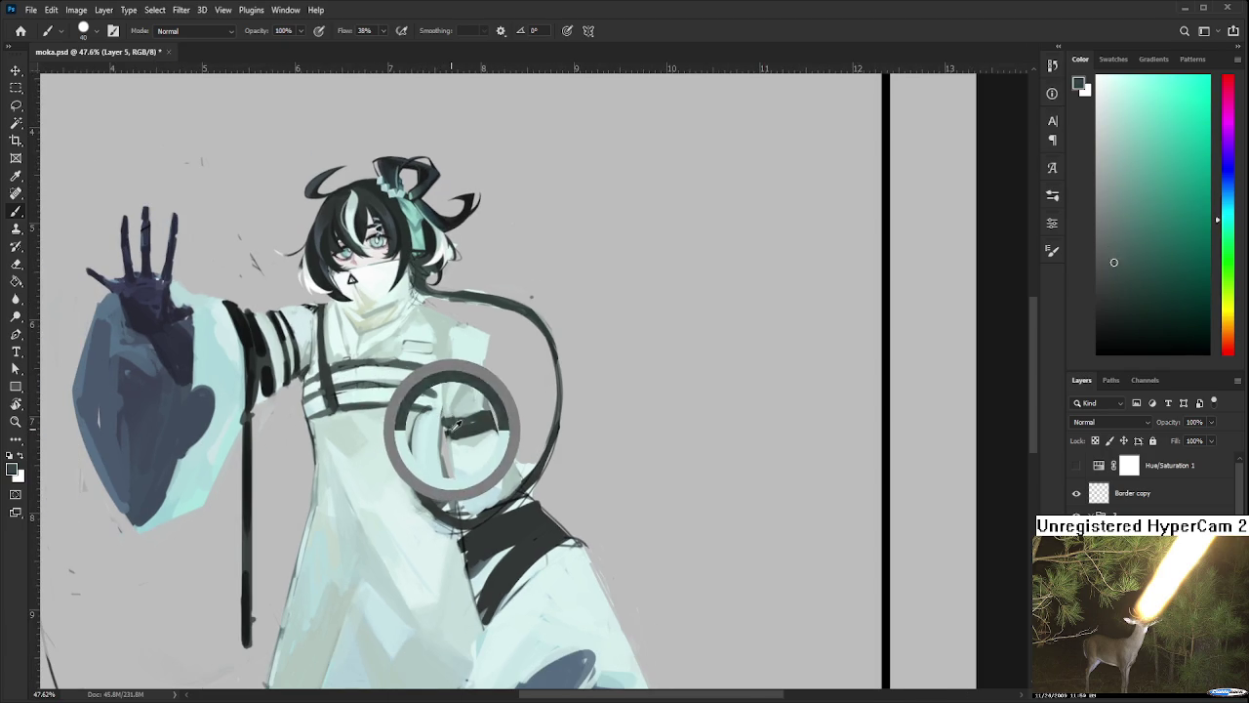
key(bracketleft)
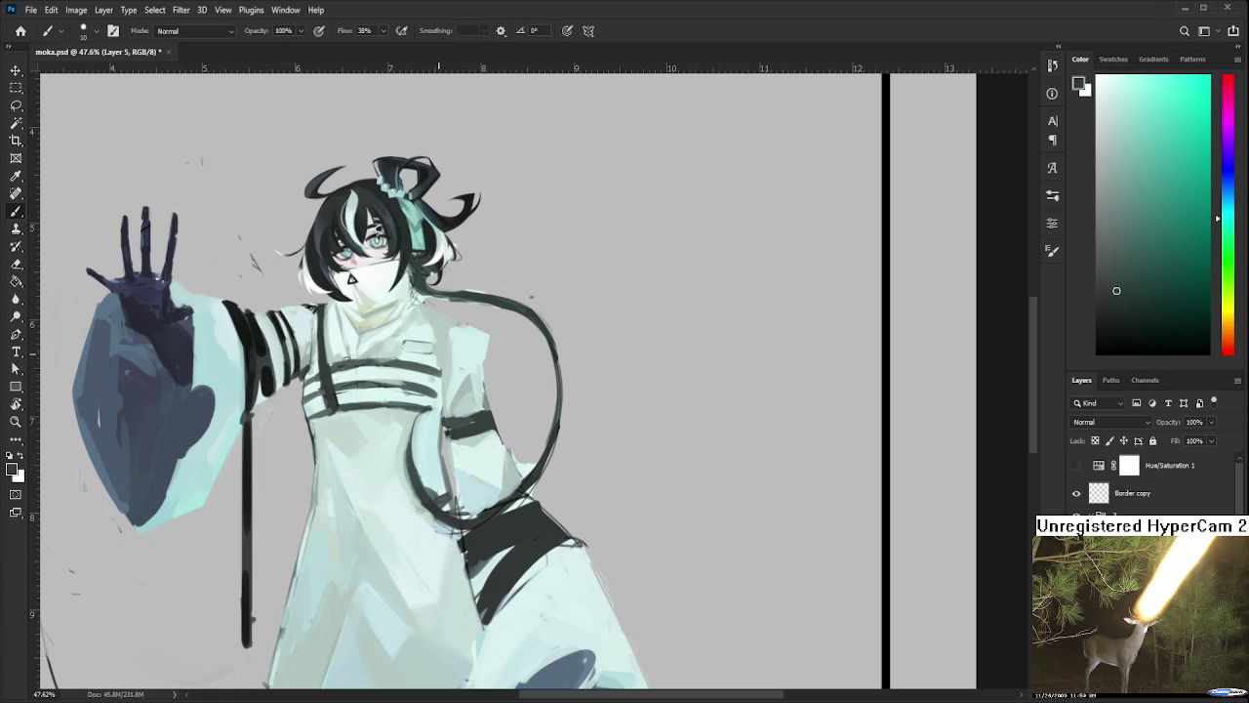
Recentre the view on the figure and sample a light tone from the robe
scroll(441, 410, down, 1)
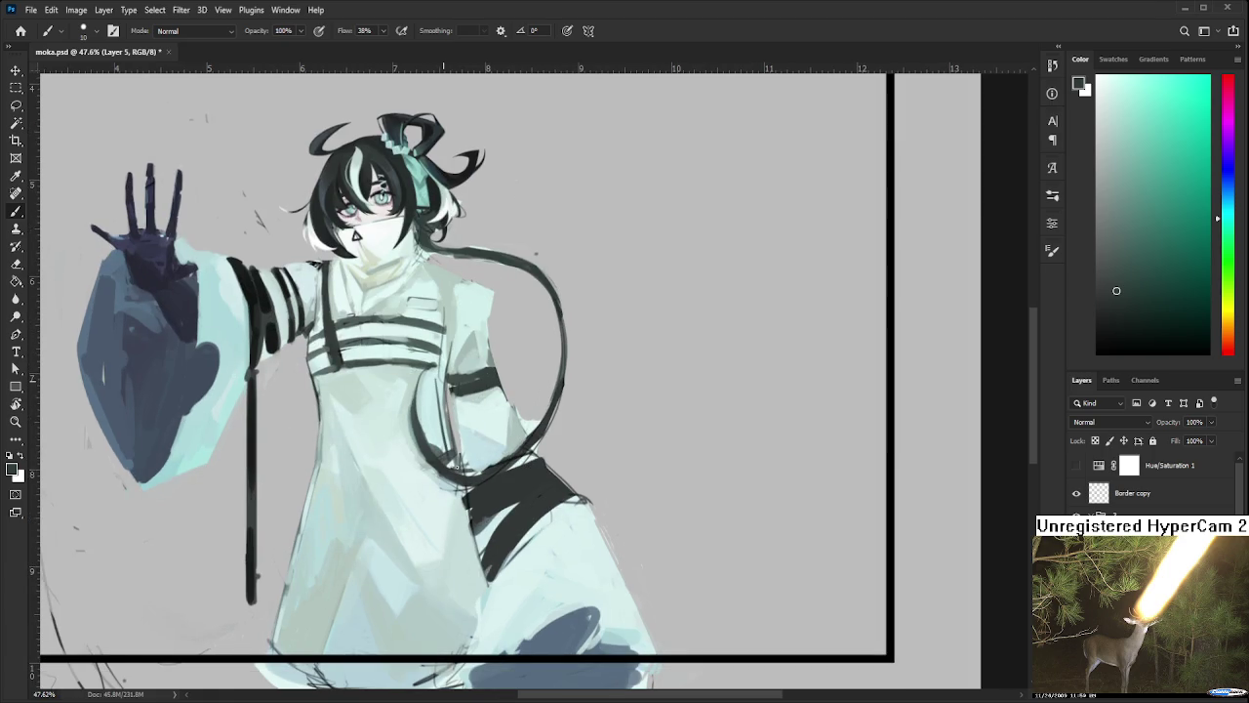
scroll(449, 429, down, 1)
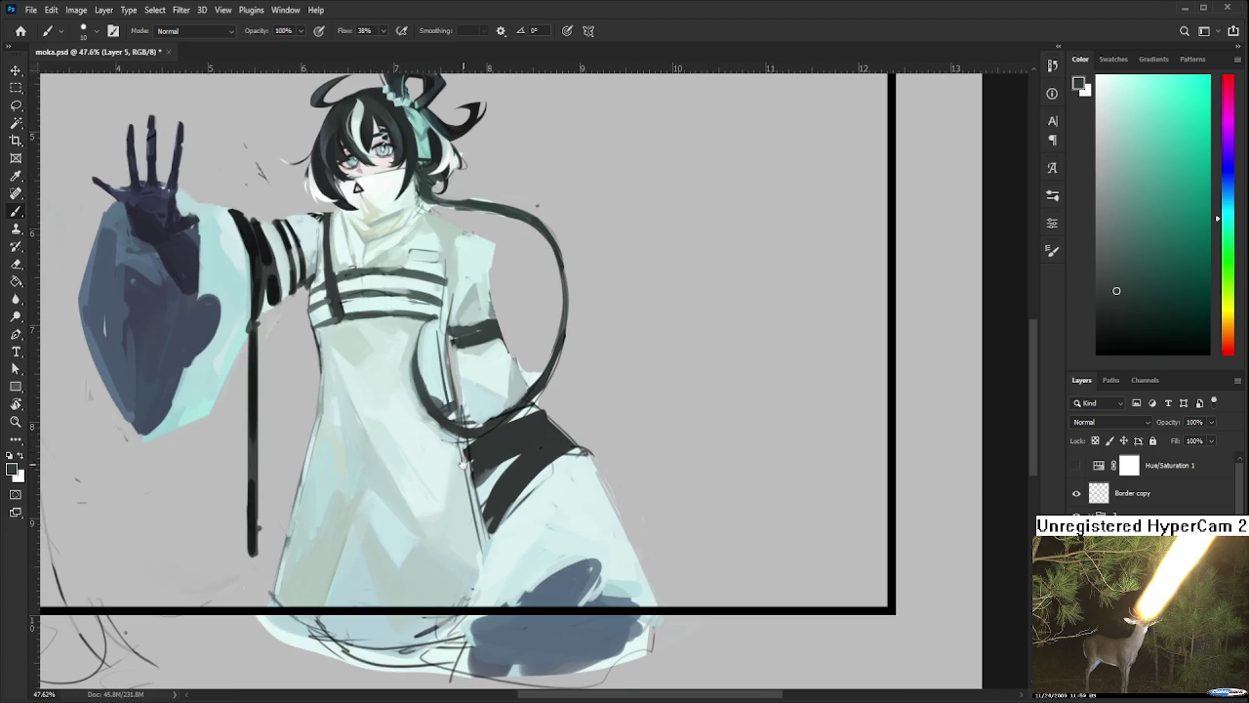
scroll(459, 381, up, 2)
scroll(459, 381, down, 1)
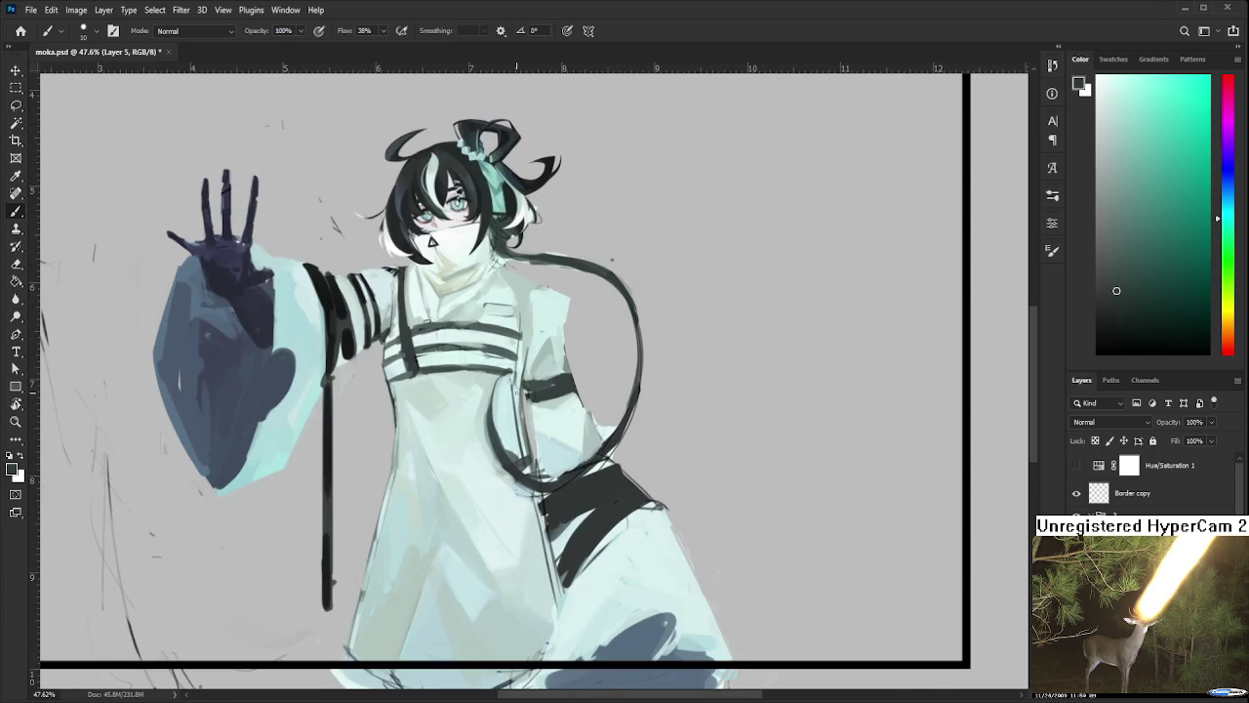
scroll(434, 241, down, 2)
scroll(449, 273, down, 2)
scroll(504, 413, down, 2)
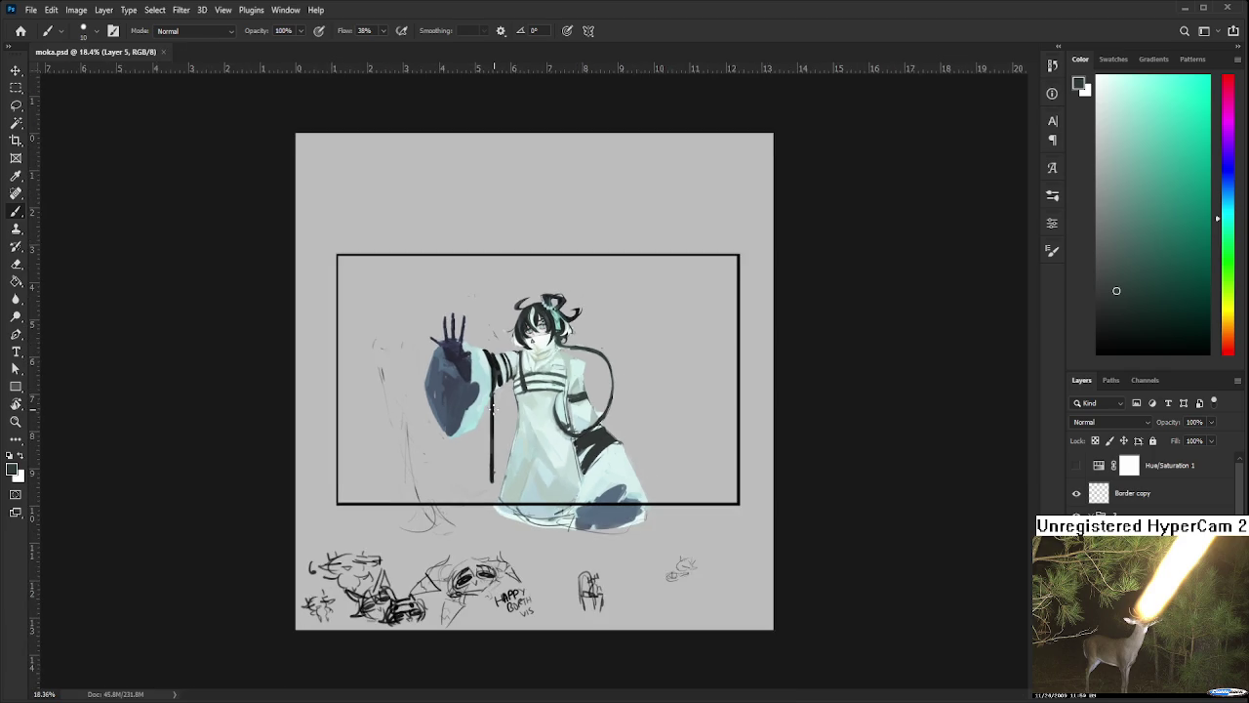
scroll(498, 400, down, 1)
scroll(533, 382, up, 2)
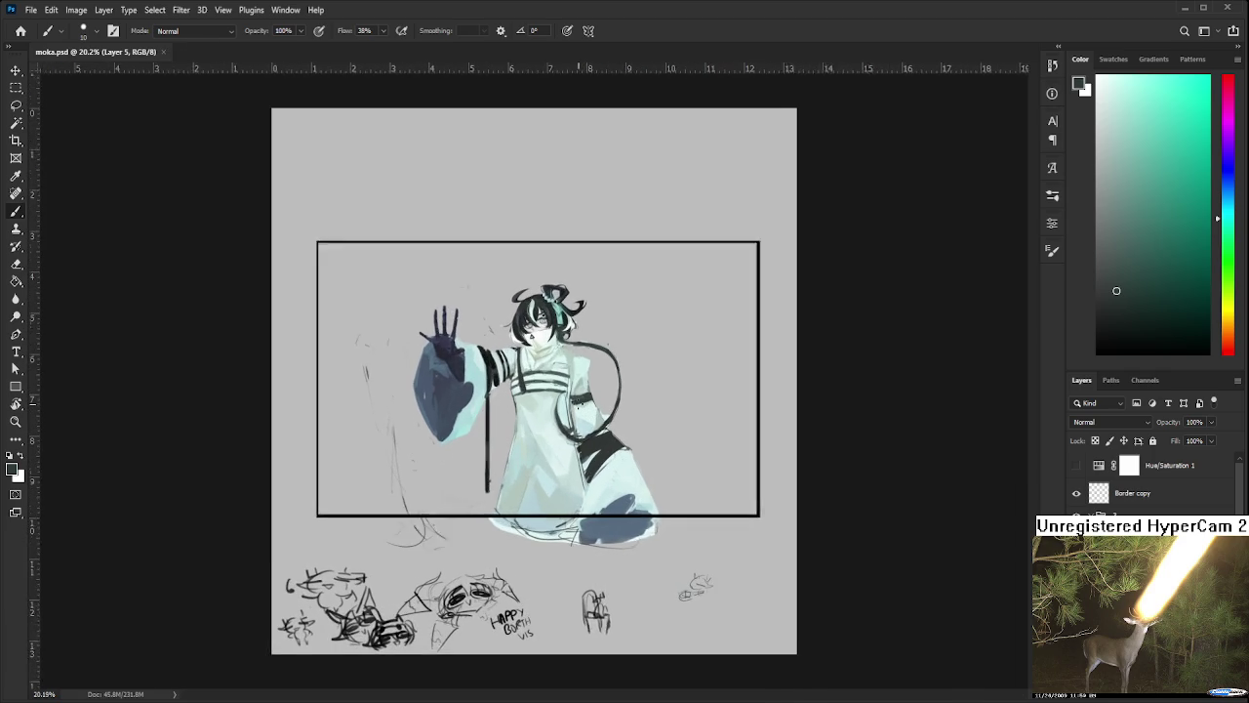
scroll(534, 381, up, 1)
scroll(580, 400, up, 3)
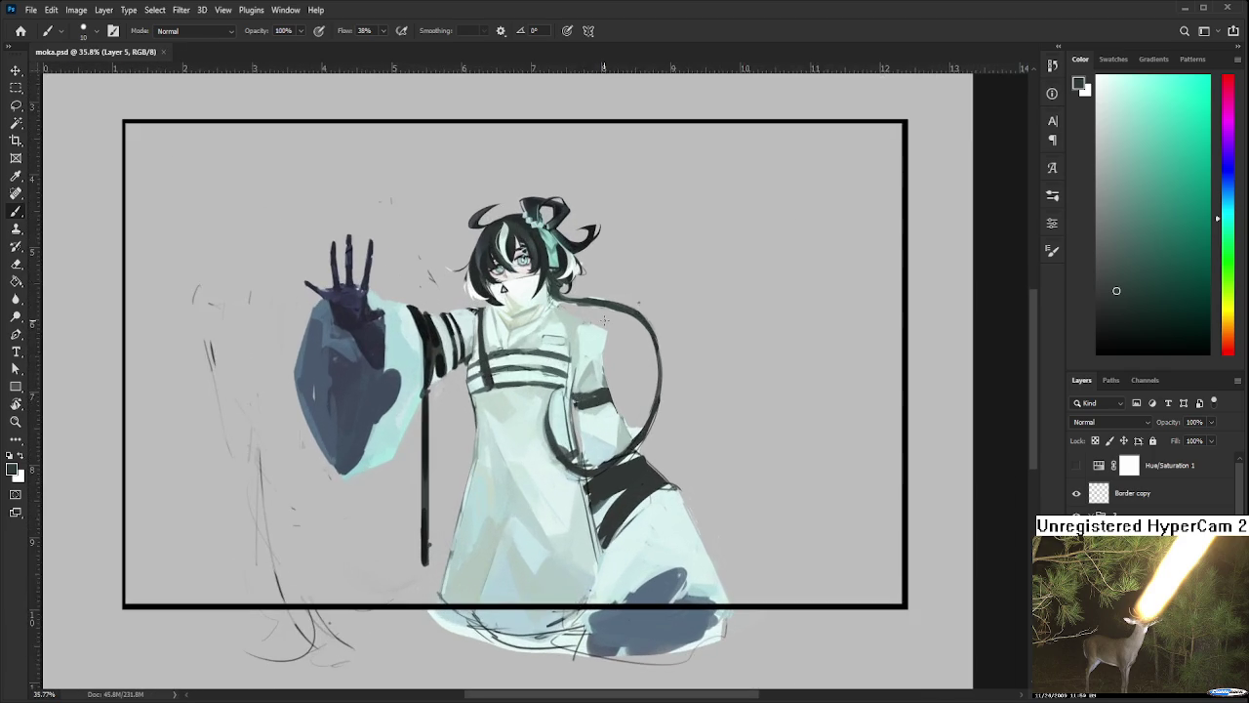
drag(610, 298, 558, 388)
scroll(542, 467, up, 1)
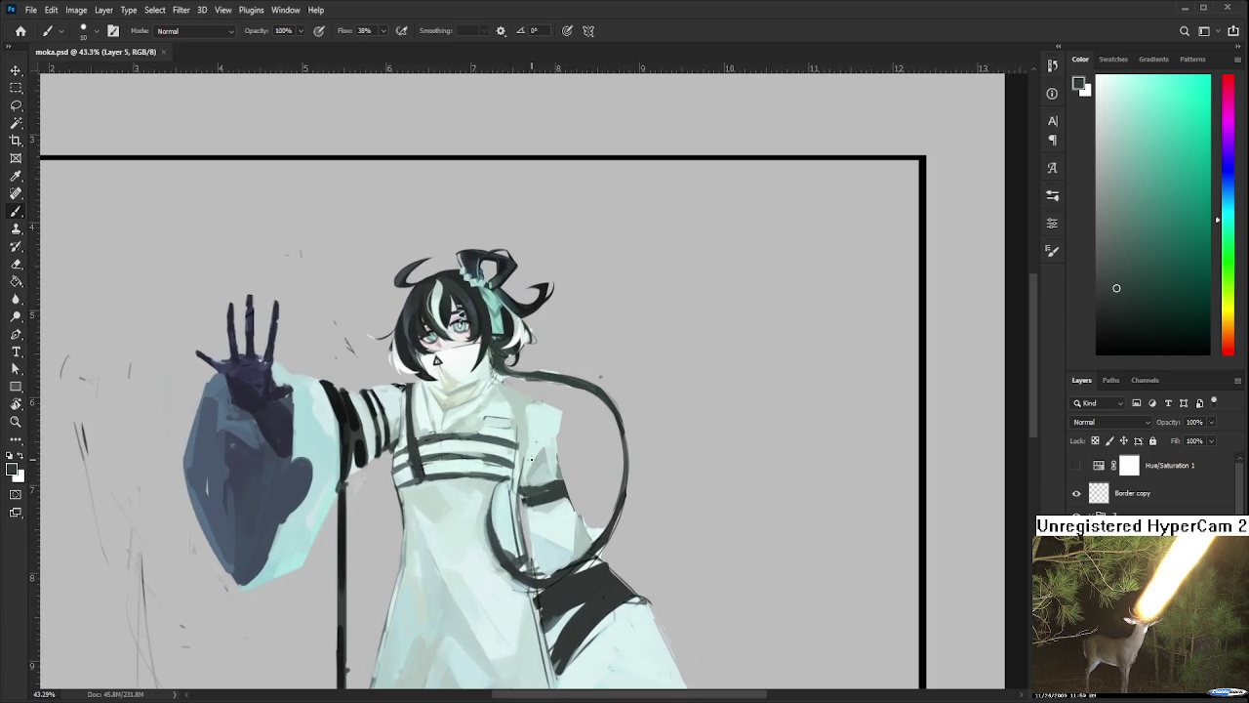
alt+click(477, 525)
alt+click(511, 499)
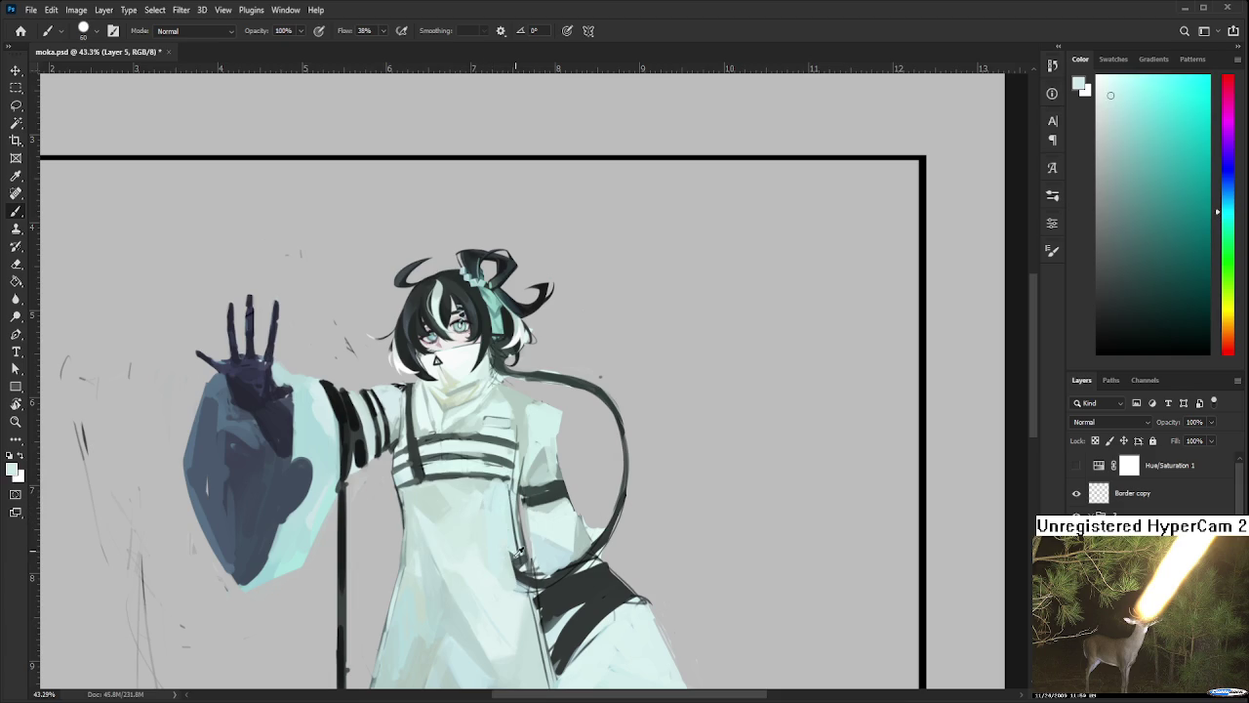
alt+click(557, 576)
alt+click(583, 554)
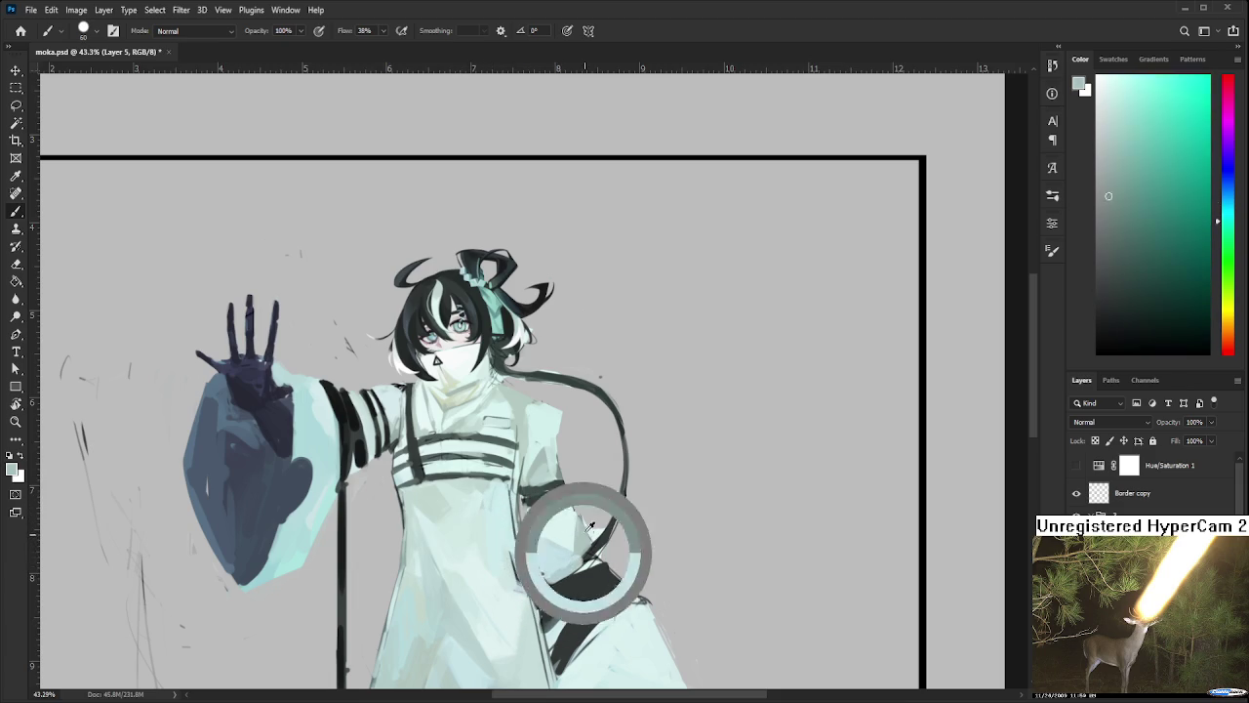
key(e)
key(bracketright)
key(bracketright)
key(bracketright)
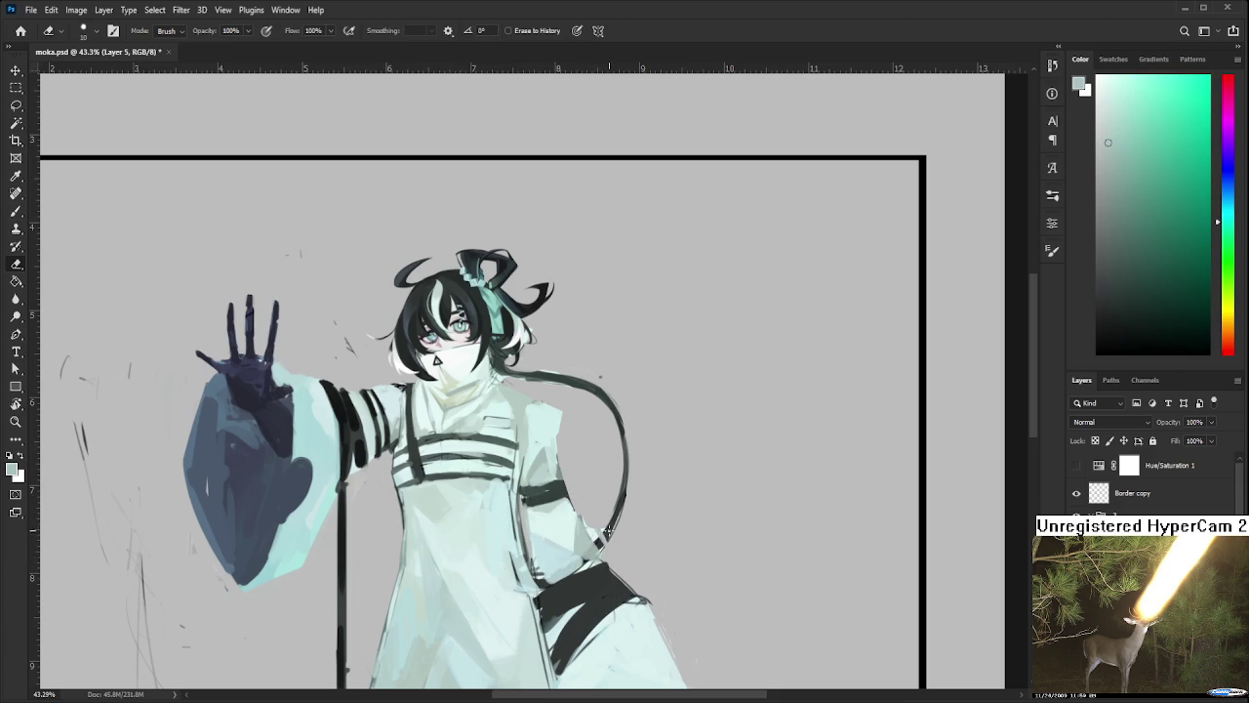
drag(602, 543, 625, 412)
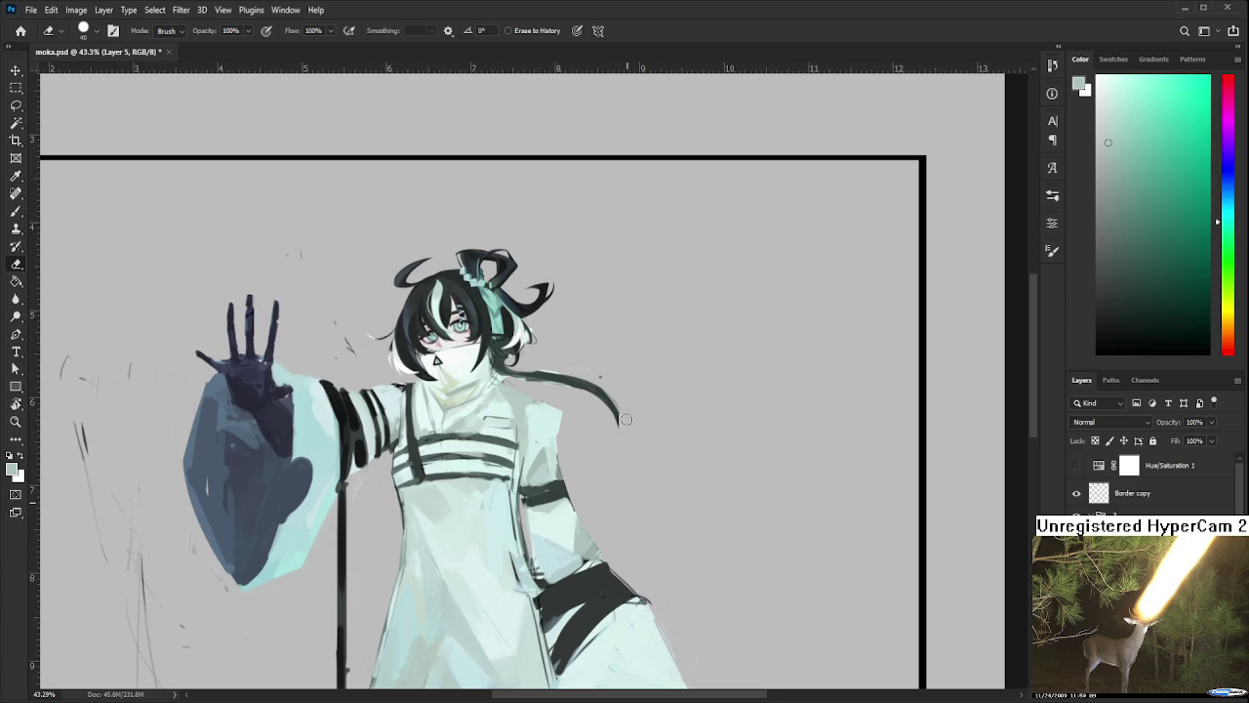
mouse_move(601, 382)
mouse_down()
mouse_move(582, 412)
mouse_move(481, 402)
mouse_up()
scroll(482, 403, down, 1)
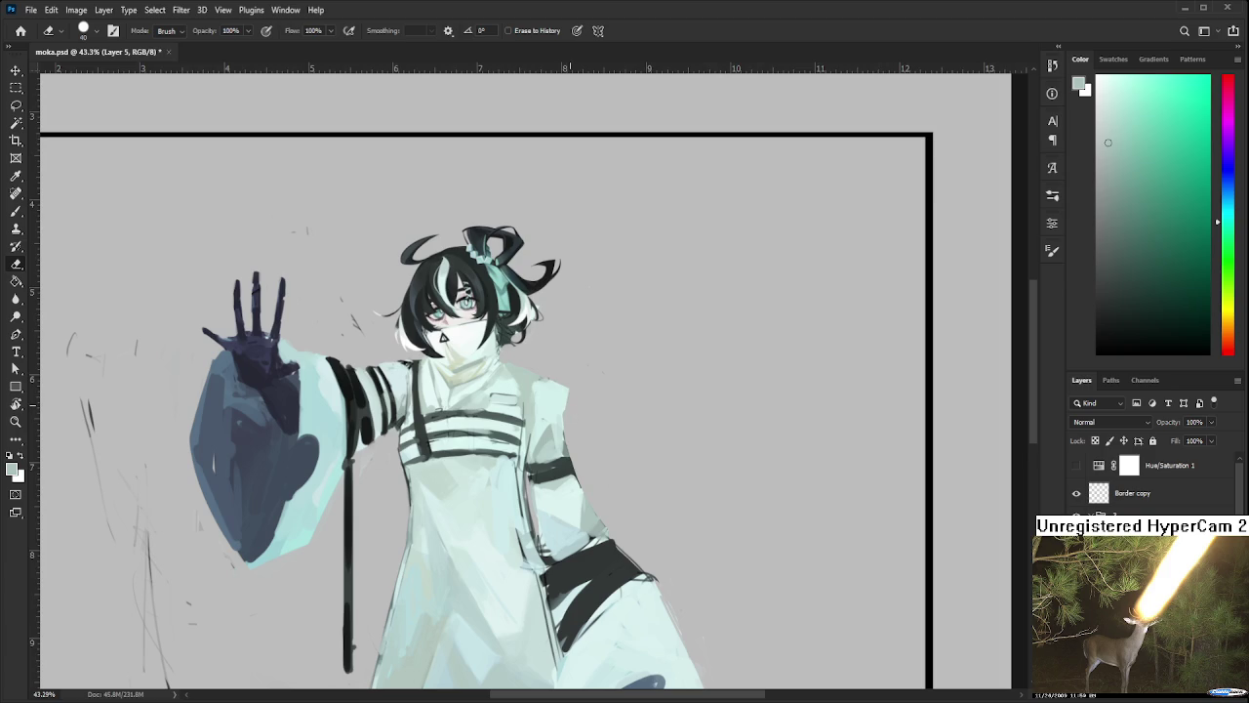
scroll(515, 401, down, 1)
scroll(515, 401, down, 4)
scroll(515, 401, down, 2)
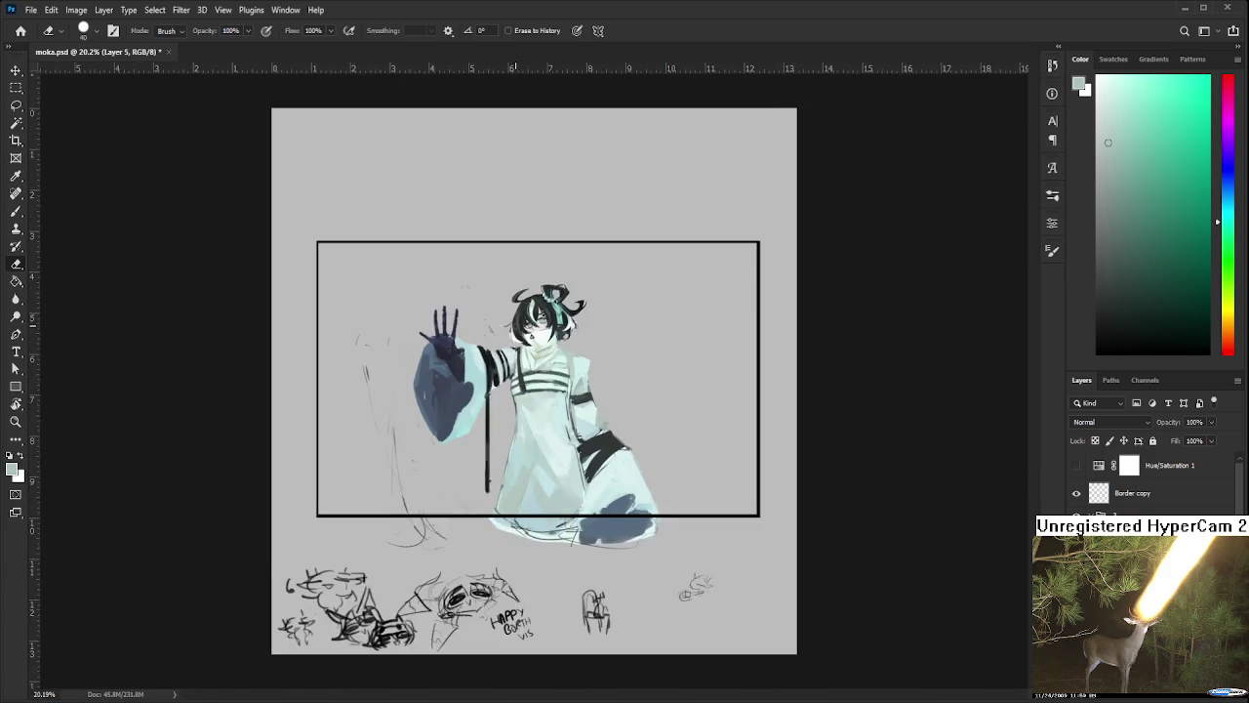
scroll(523, 363, up, 7)
scroll(524, 363, up, 2)
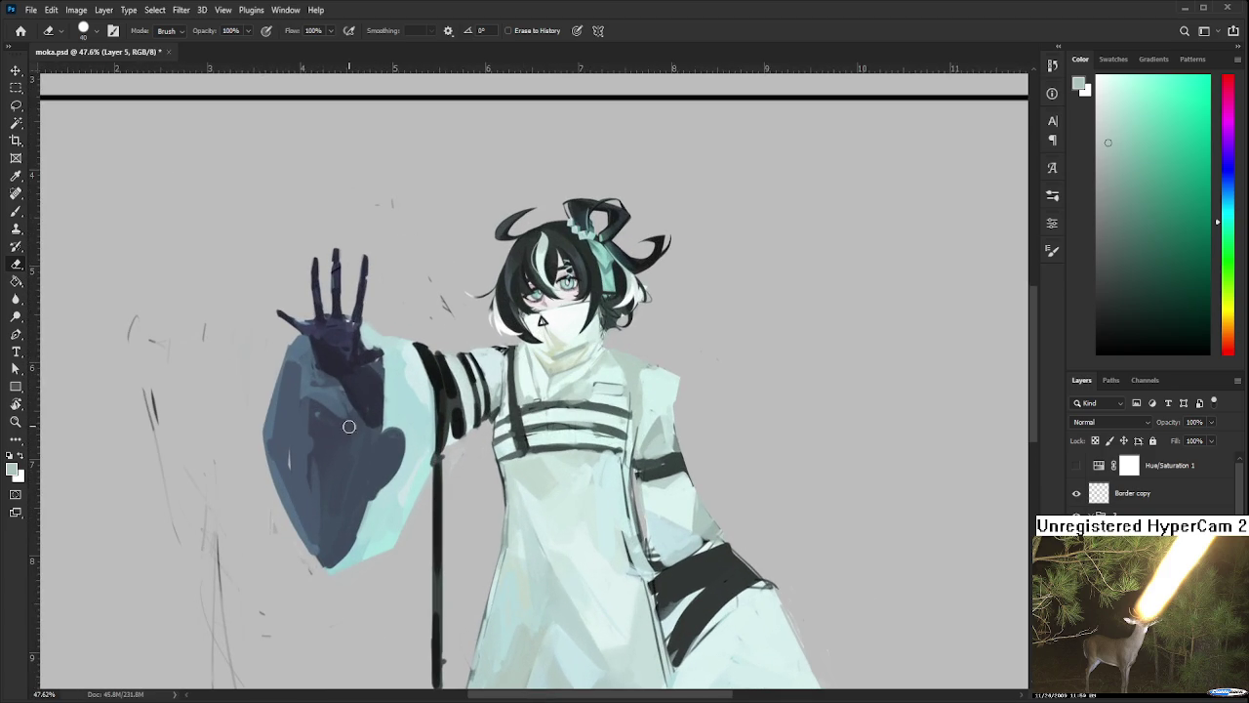
Pick up the blue-grey sleeve colour and briefly toggle the Border copy frame's visibility
key(b)
alt+click(295, 424)
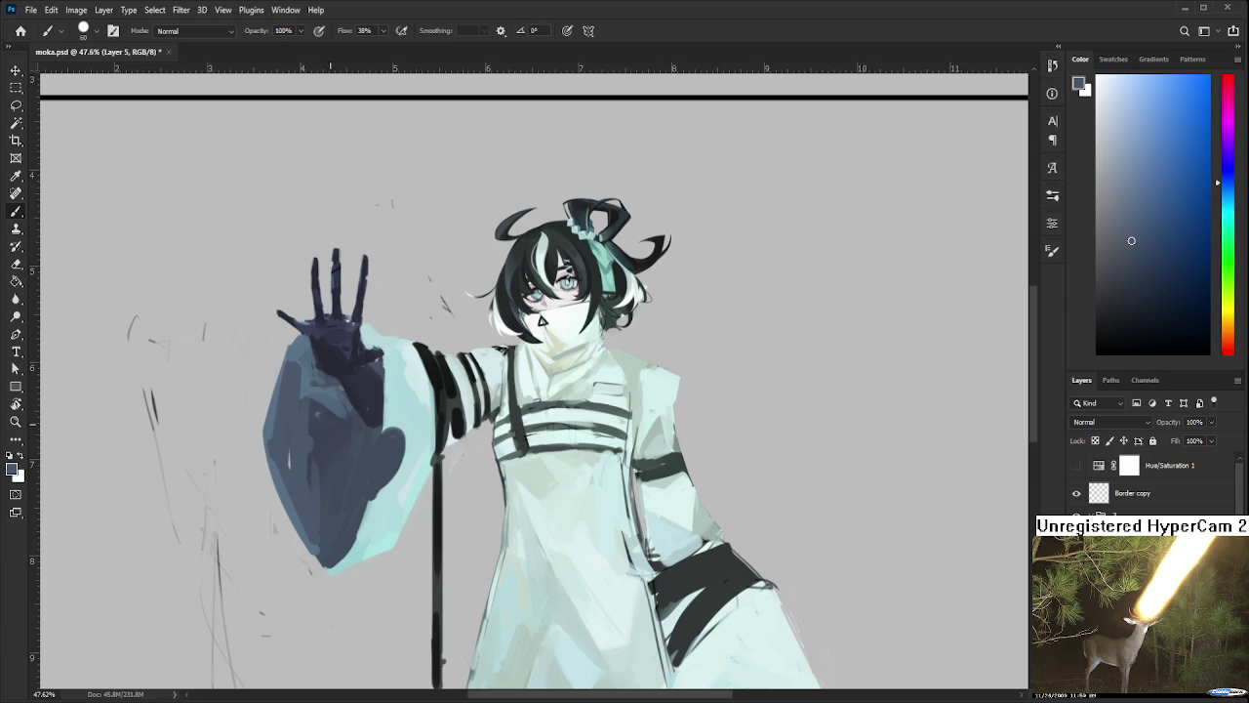
key(l)
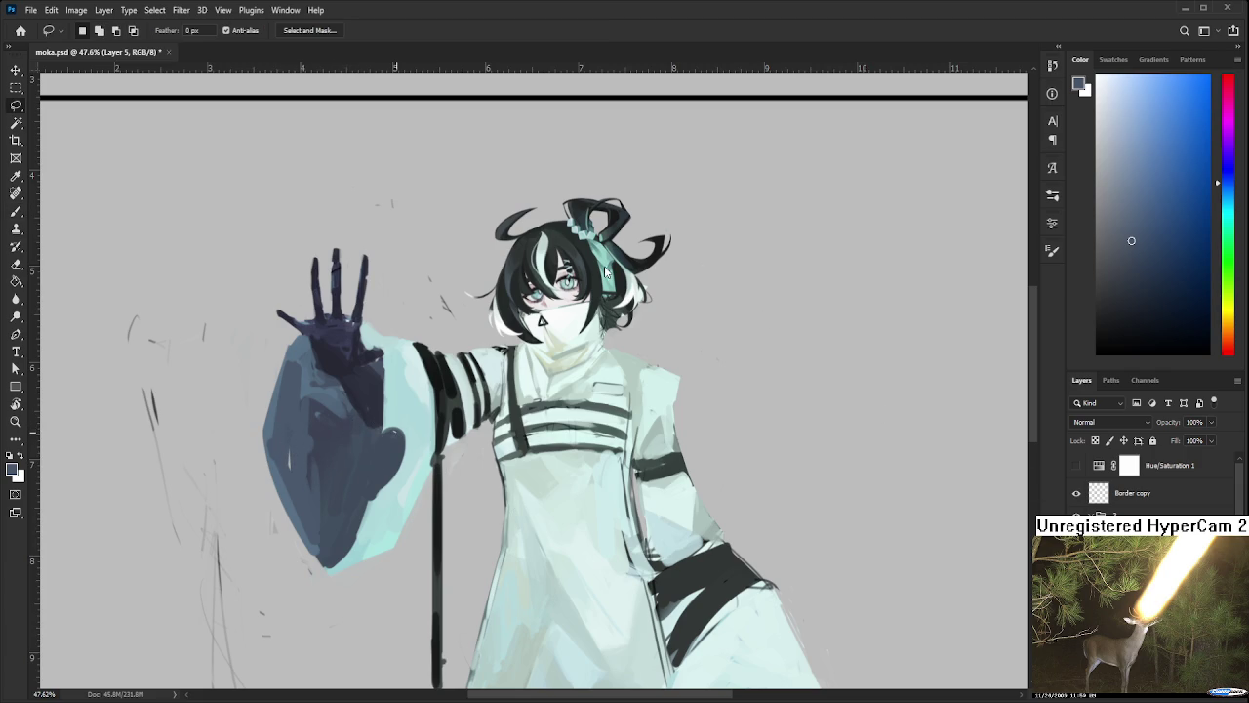
click(1076, 495)
click(1076, 495)
key(b)
alt+click(292, 428)
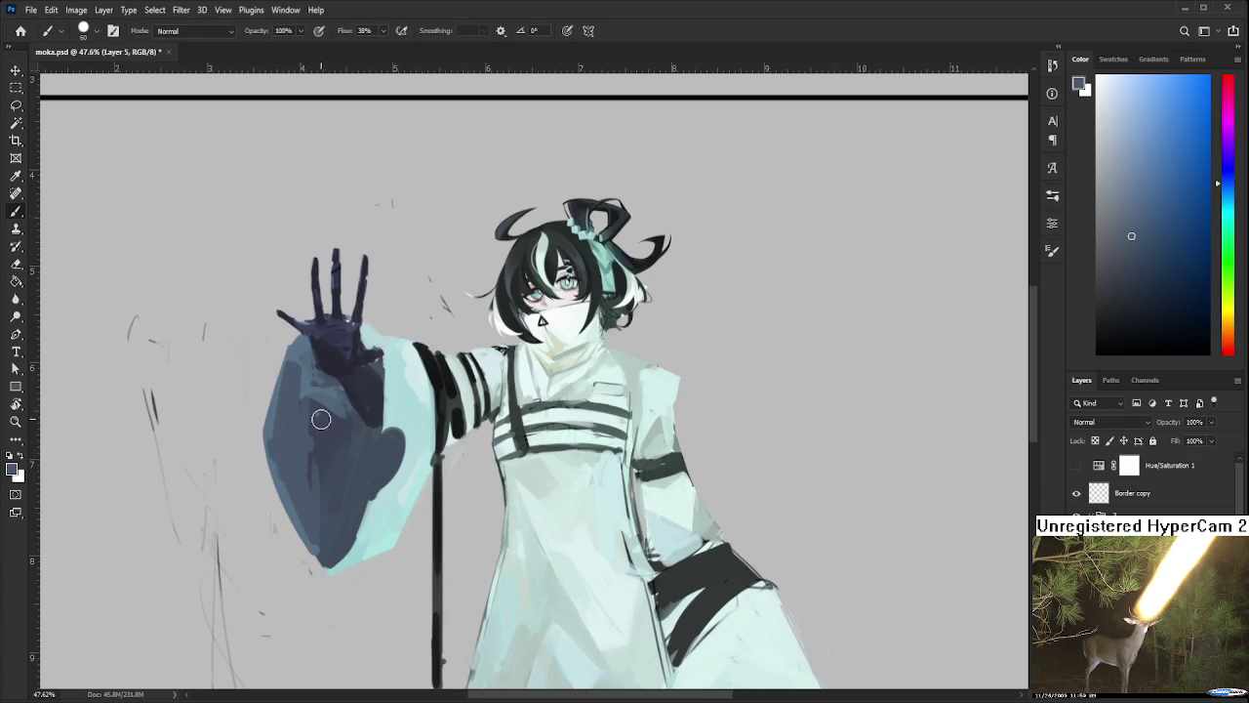
Lasso and delete the faint sketch lines left of the figure
scroll(344, 426, down, 3)
drag(344, 426, 356, 325)
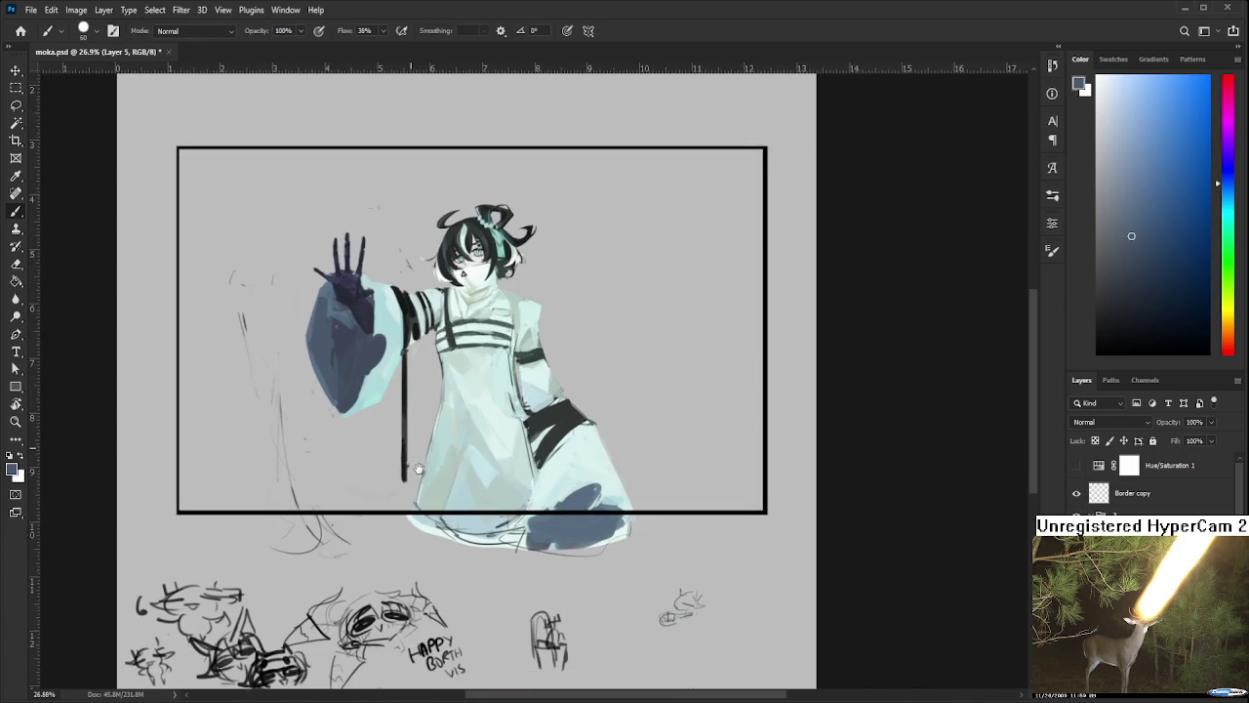
key(l)
drag(166, 481, 360, 488)
key(Delete)
key(ctrl+d)
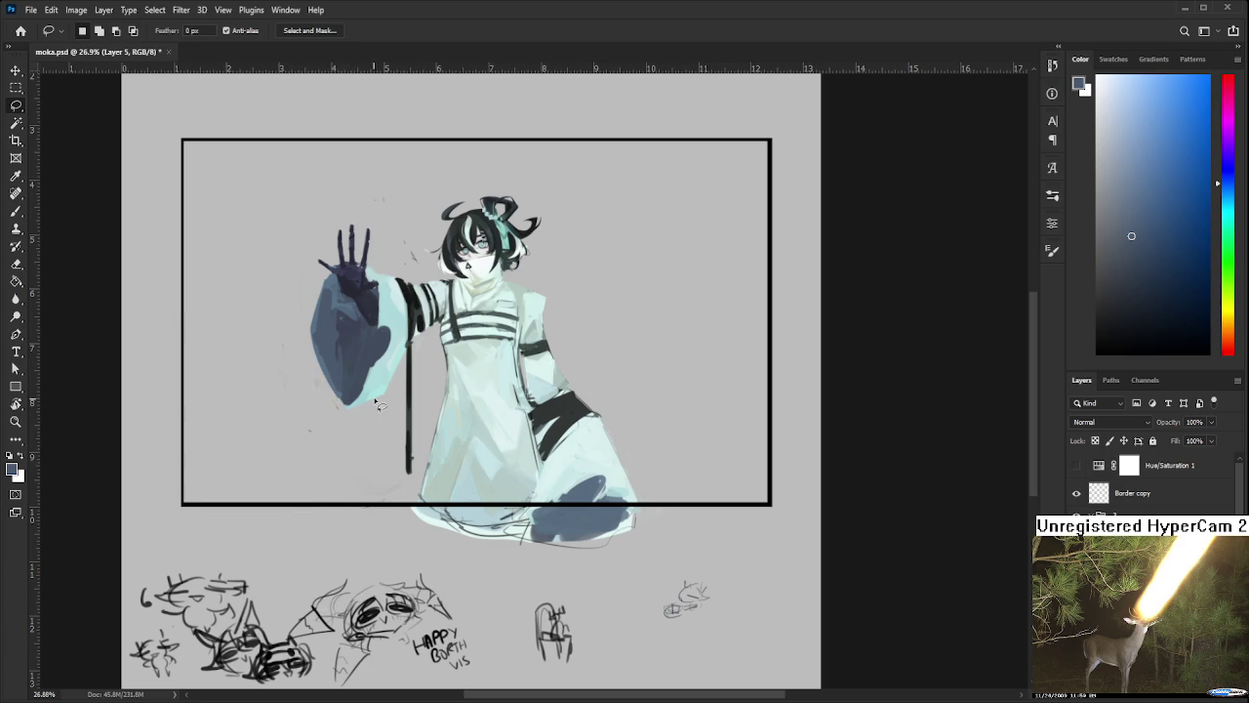
Delete the stray marks beside the face and below-left of the skirt
drag(420, 269, 414, 342)
key(Delete)
key(ctrl+d)
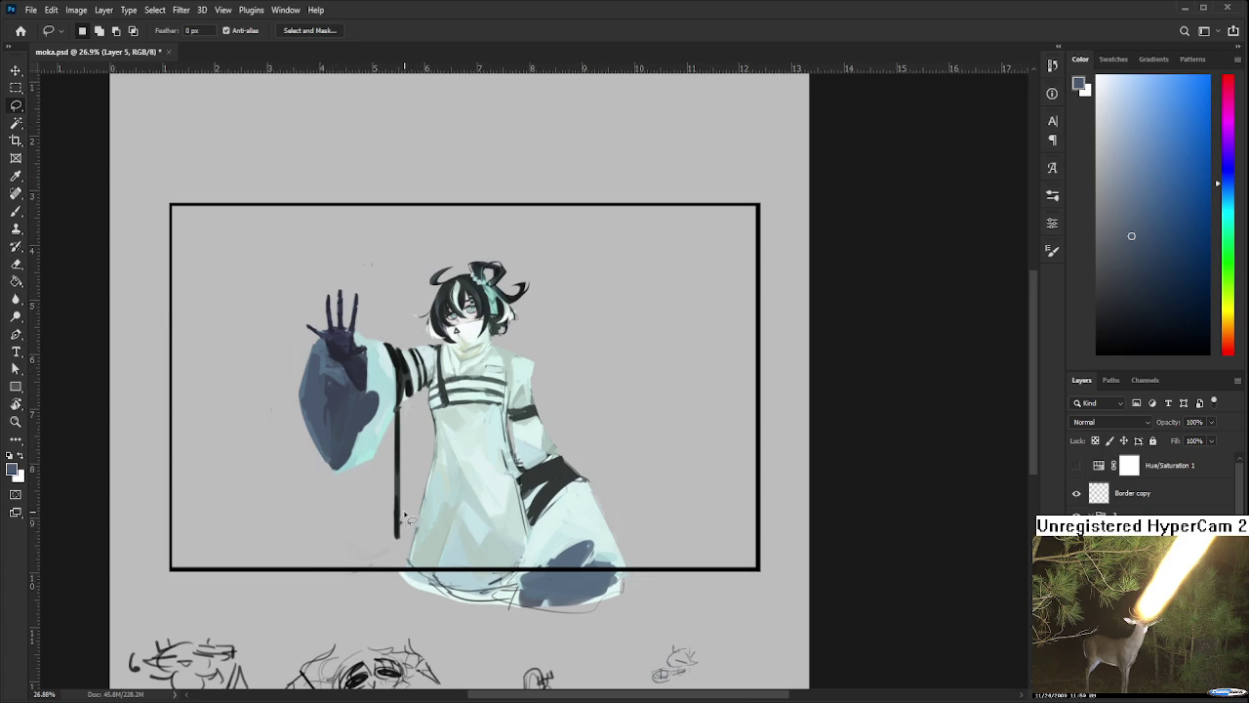
drag(408, 527, 404, 578)
key(Delete)
key(ctrl+d)
Lasso the stray marks left of the sleeve
scroll(459, 422, up, 2)
scroll(459, 408, up, 2)
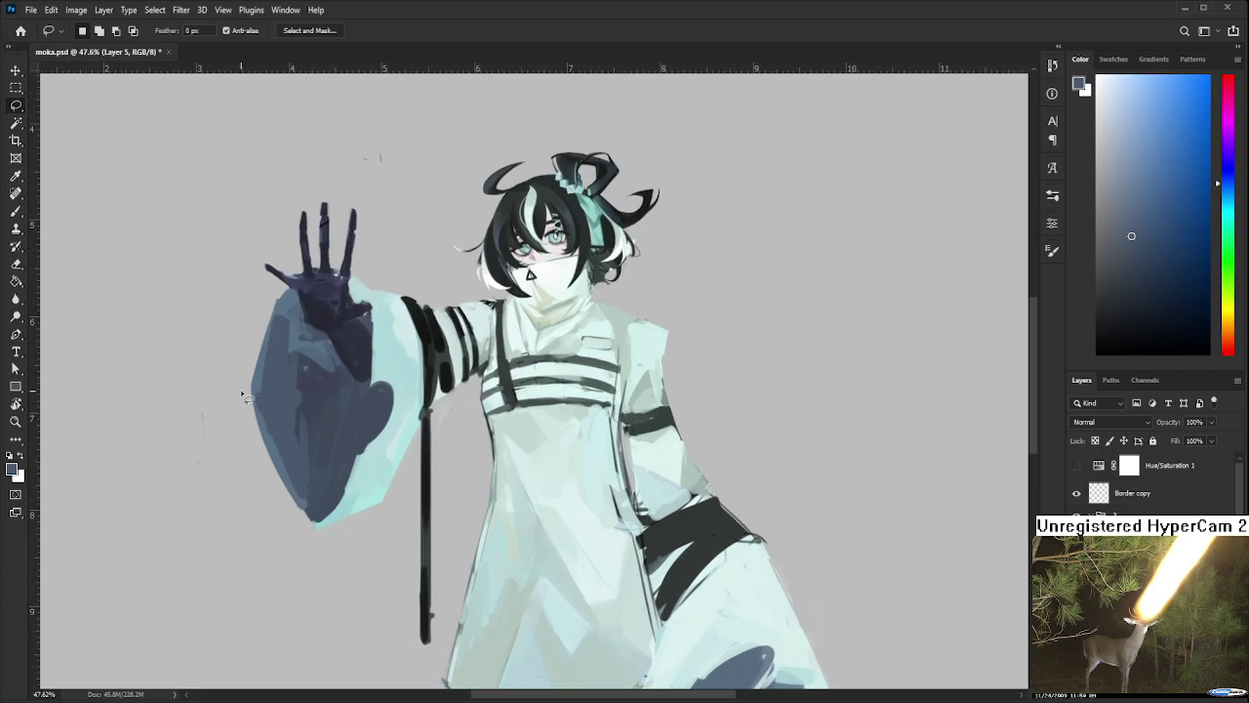
mouse_move(183, 373)
mouse_down()
mouse_move(223, 459)
mouse_move(146, 458)
mouse_up()
scroll(421, 447, up, 1)
scroll(422, 448, right, 2)
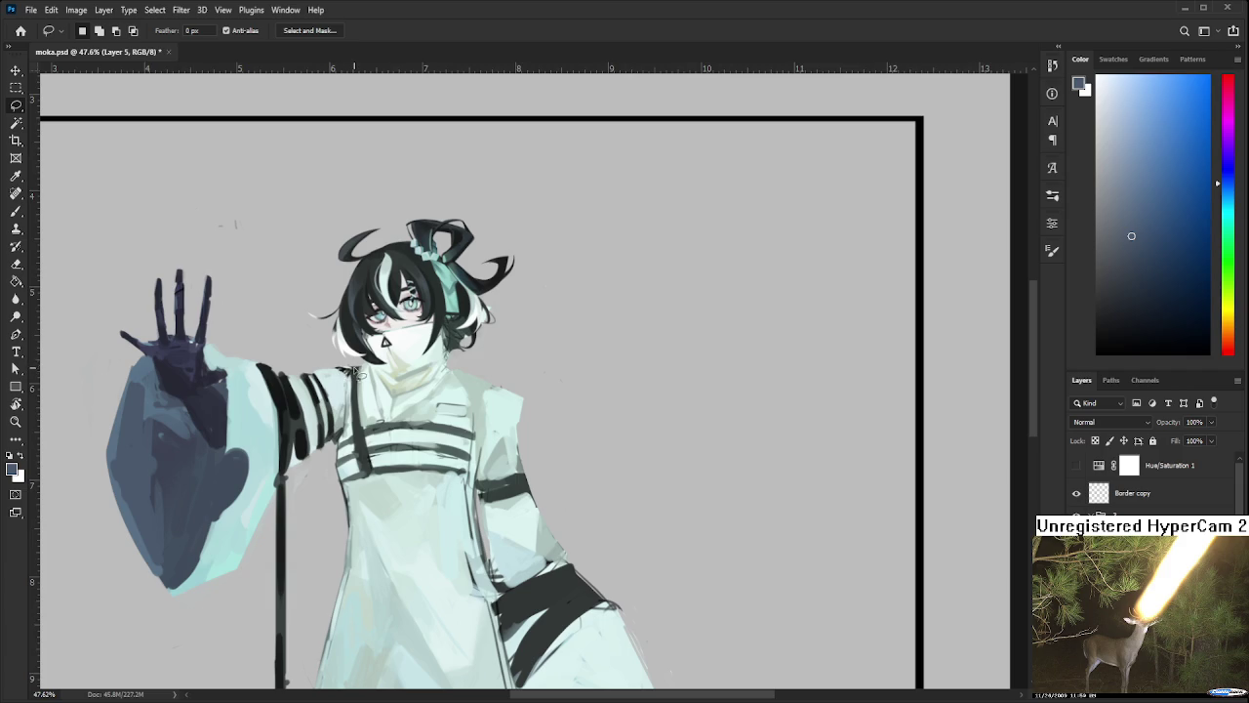
scroll(442, 461, down, 2)
alt+scroll(442, 460, down, 1)
alt+scroll(420, 439, up, 1)
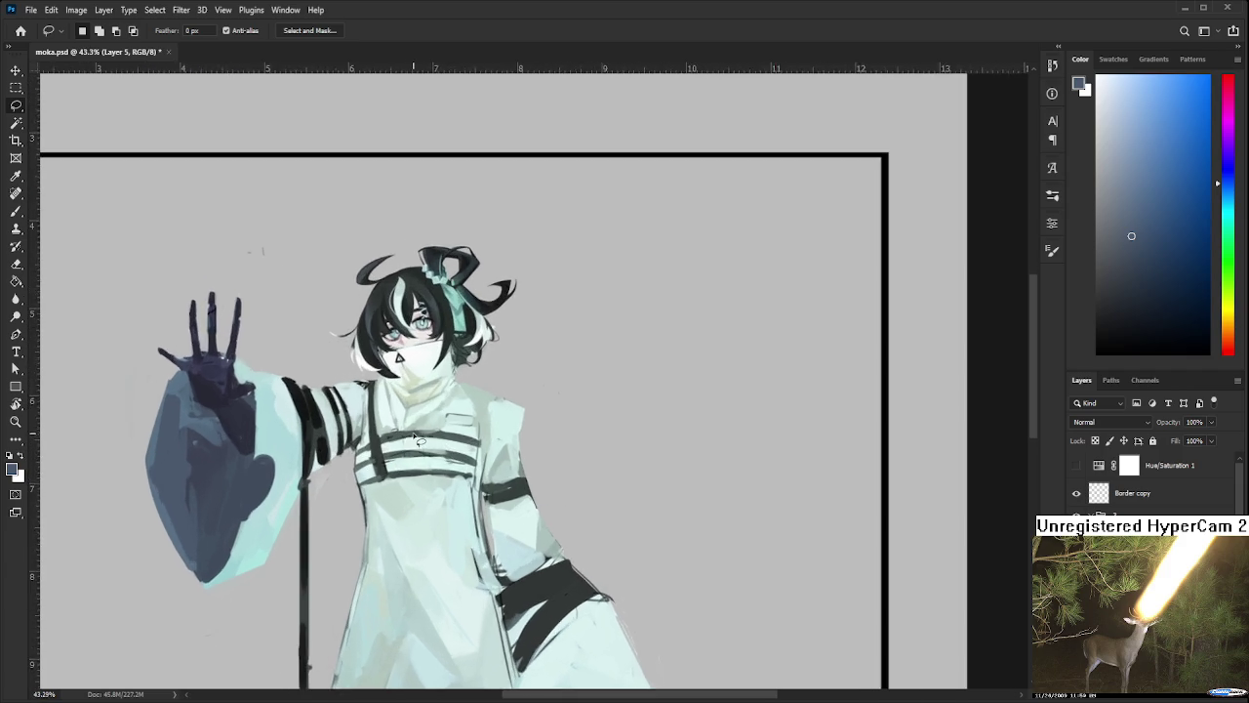
alt+scroll(410, 418, up, 1)
scroll(412, 421, left, 3)
Sample light cyan from the robe and paint it along the dark sleeve stripe with a smaller brush
key(b)
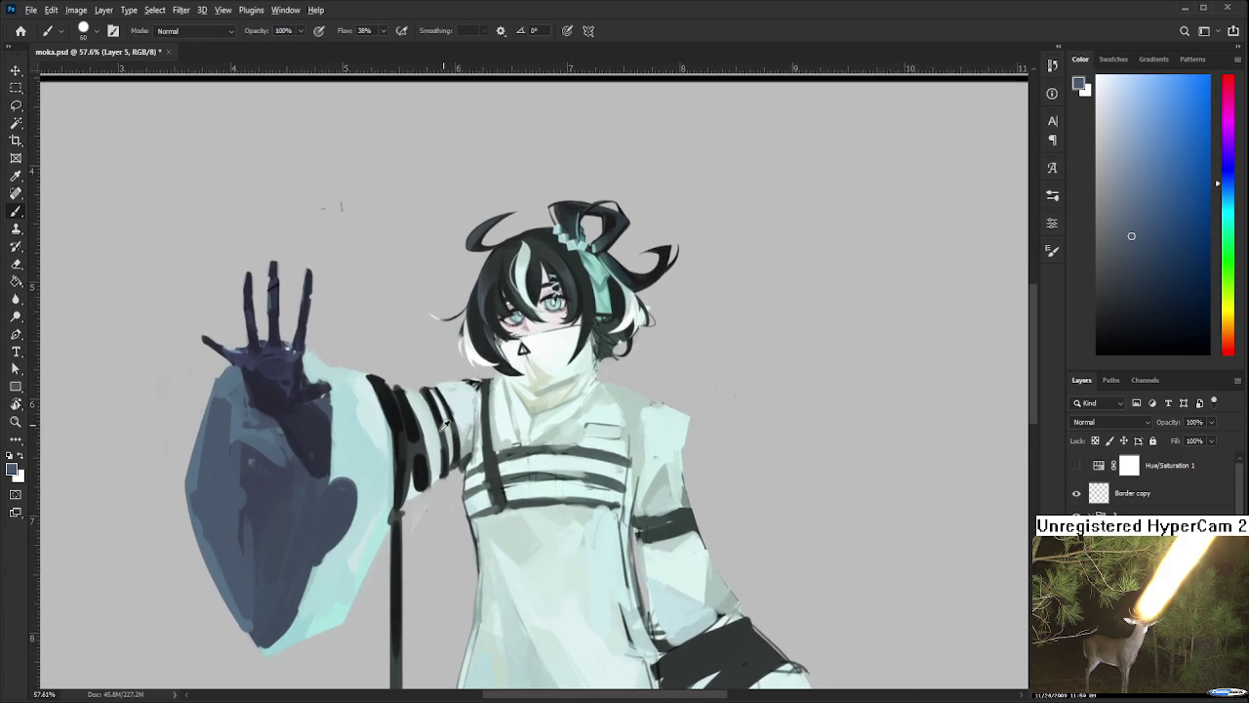
alt+click(440, 428)
key(bracketleft)
key(bracketleft)
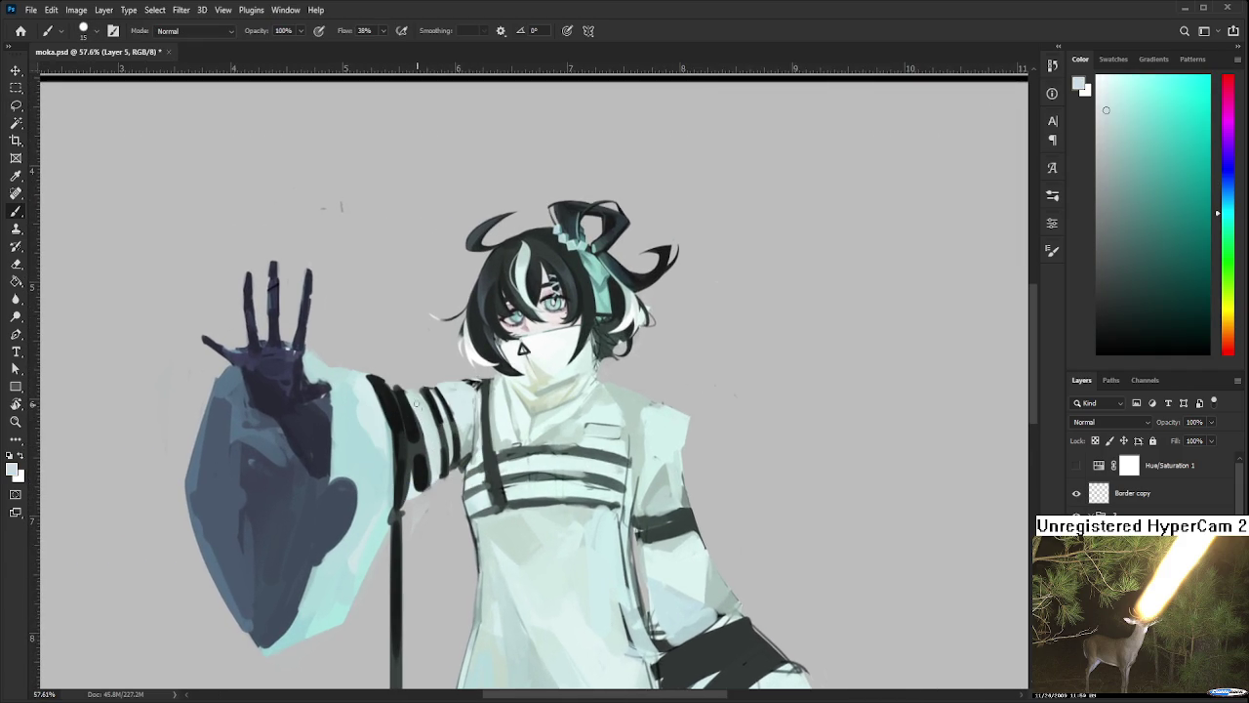
drag(424, 418, 431, 482)
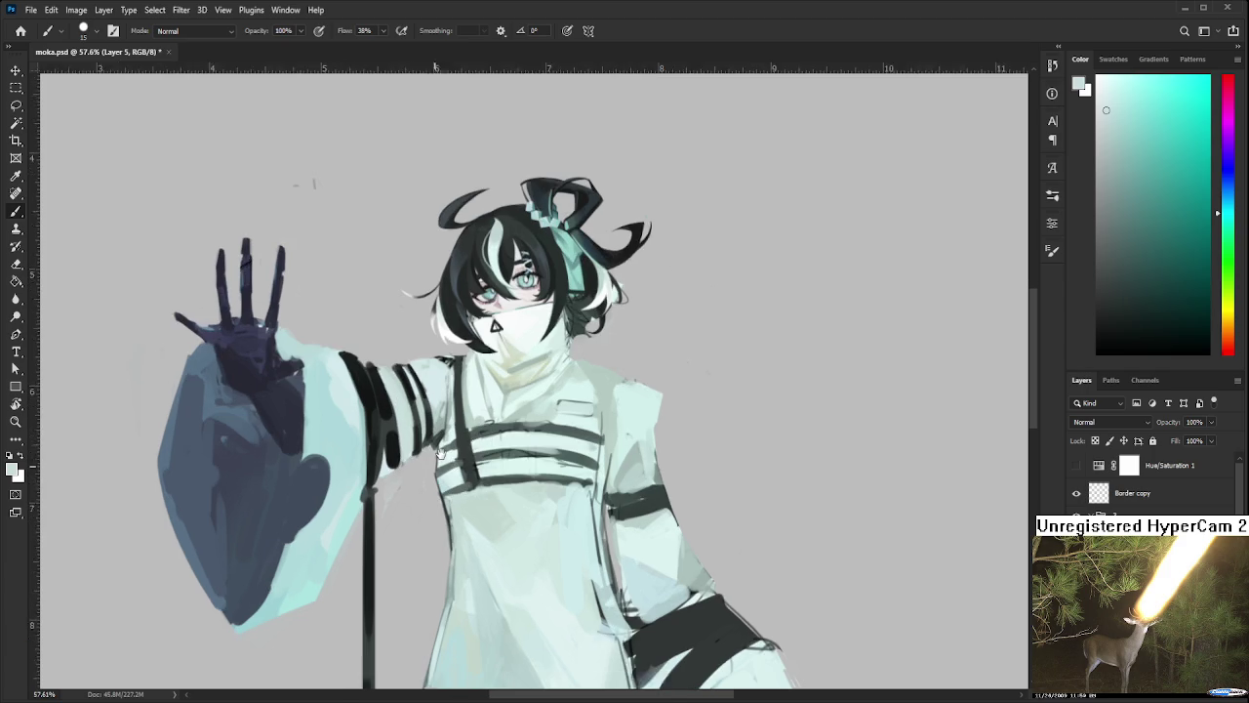
scroll(431, 483, down, 2)
scroll(432, 411, down, 3)
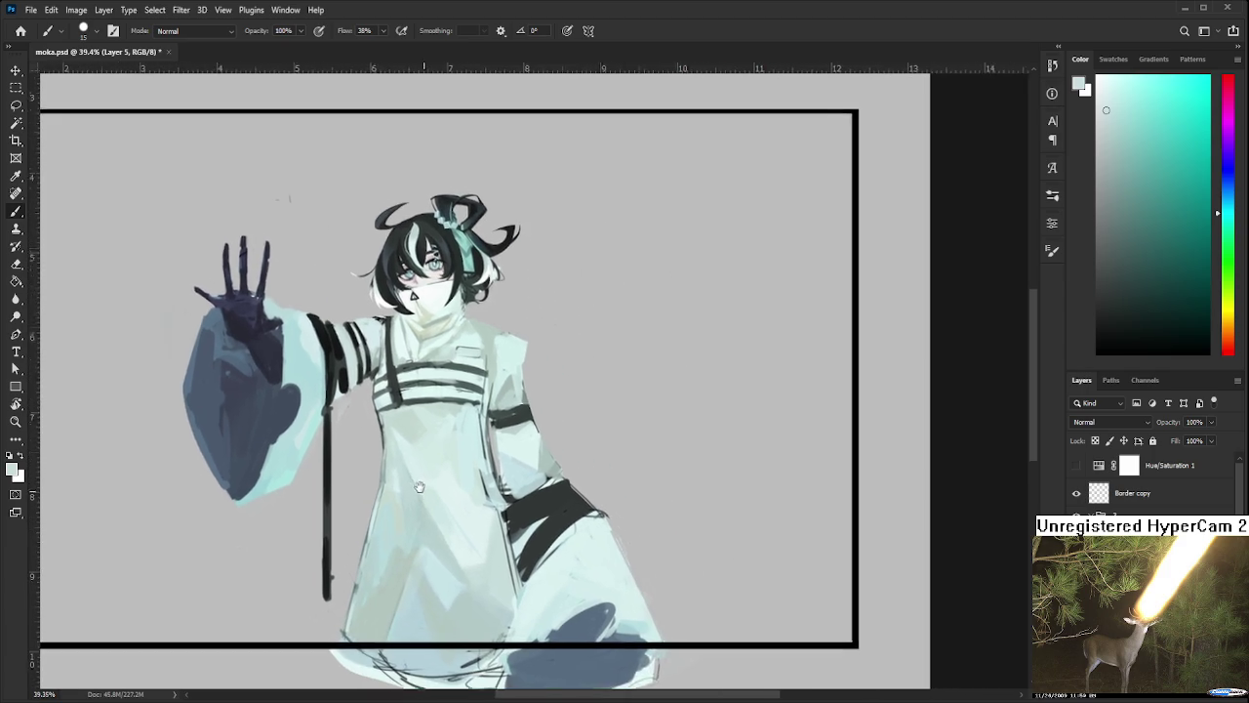
scroll(787, 394, down, 1)
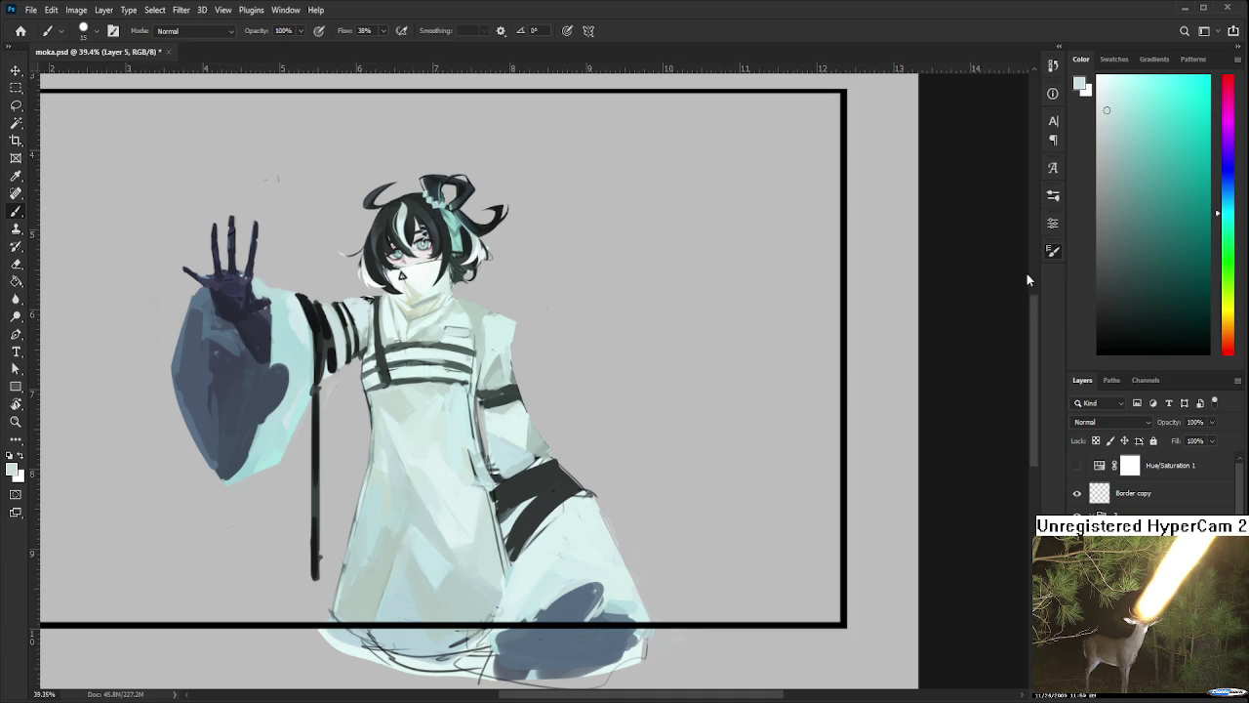
Enlarge the brush to size 30 and bring the whole raised arm and hand into view
key(bracketright)
key(bracketright)
key(bracketright)
scroll(485, 329, up, 2)
scroll(484, 329, up, 2)
drag(419, 391, 691, 448)
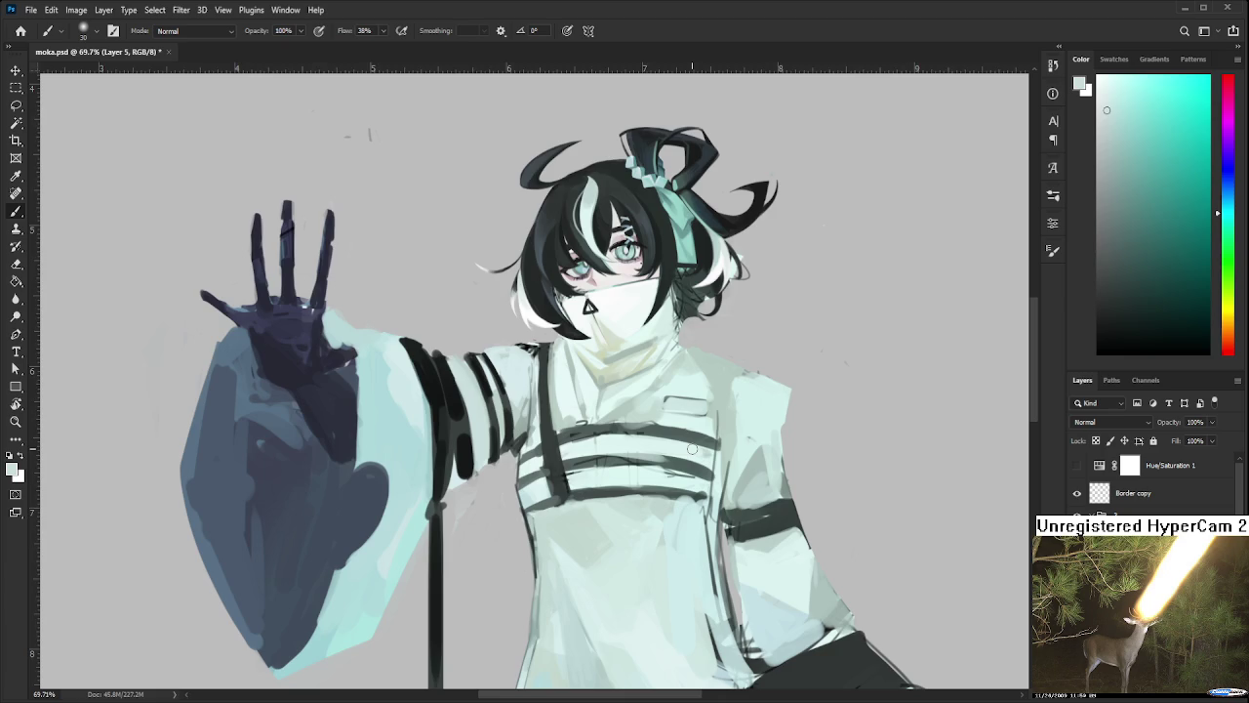
Paint pale robe-coloured strokes over the dark chest strap and chest band
scroll(692, 448, up, 1)
scroll(688, 439, up, 1)
scroll(684, 429, up, 1)
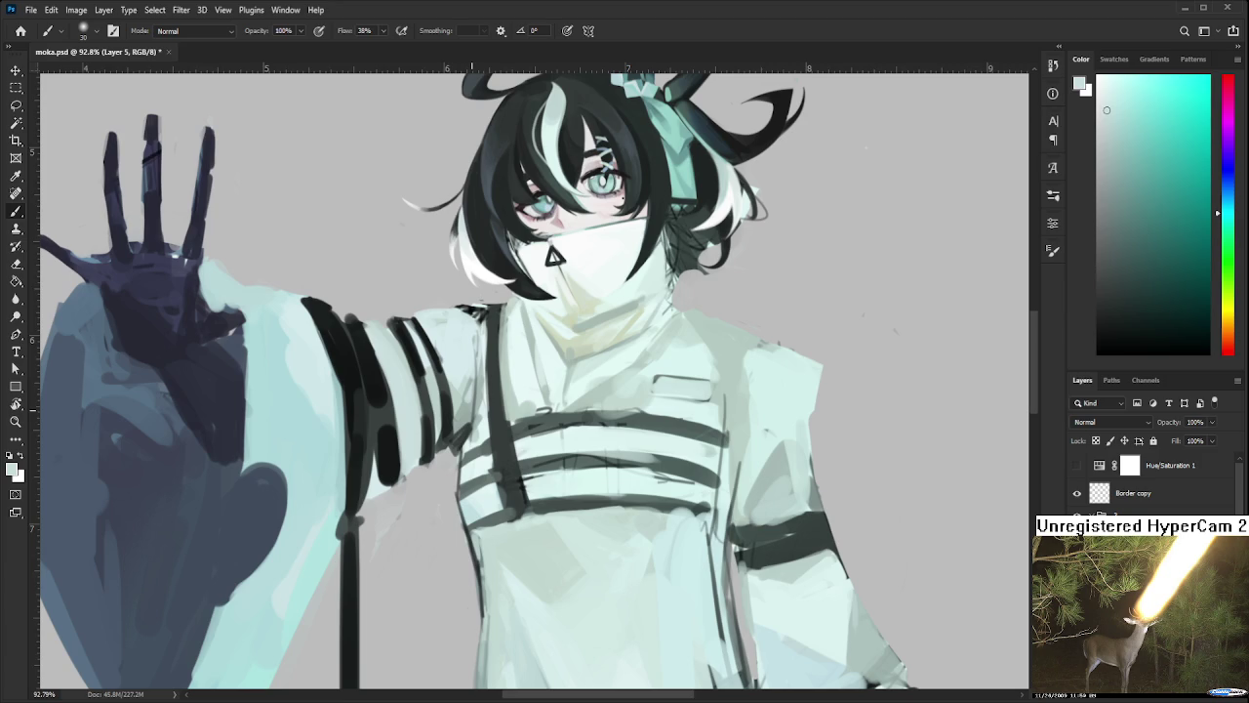
drag(539, 445, 501, 514)
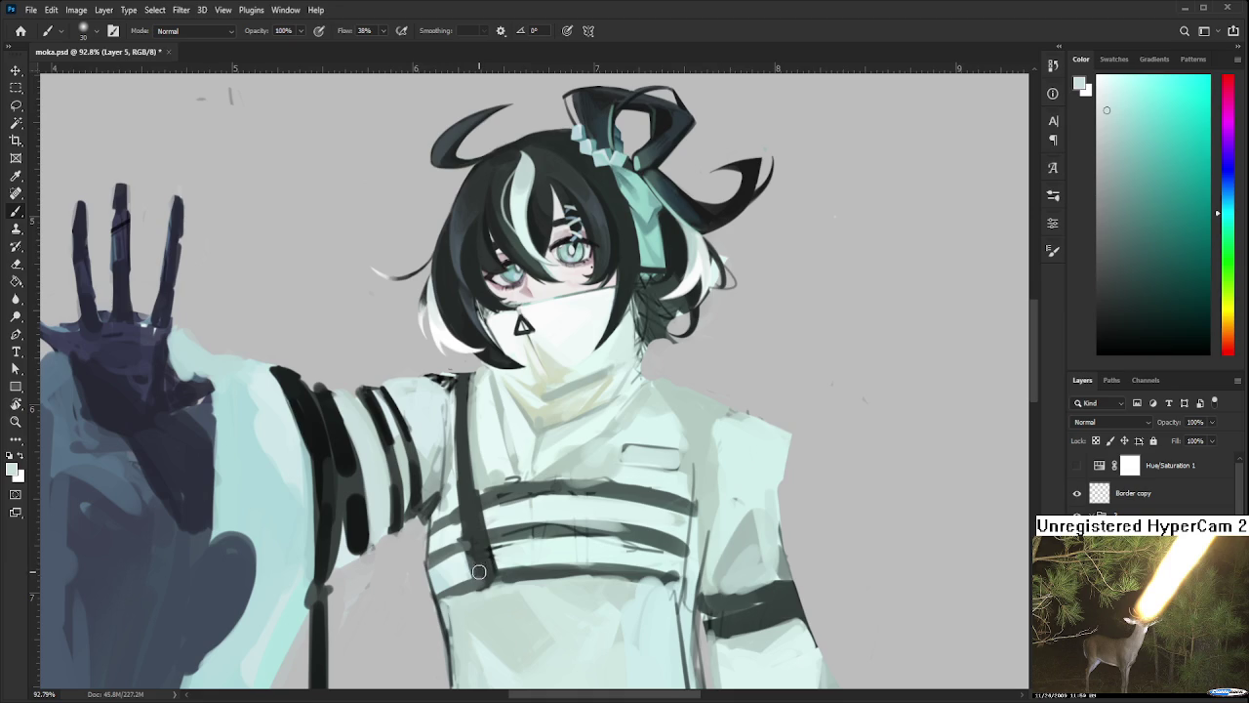
drag(560, 494, 570, 412)
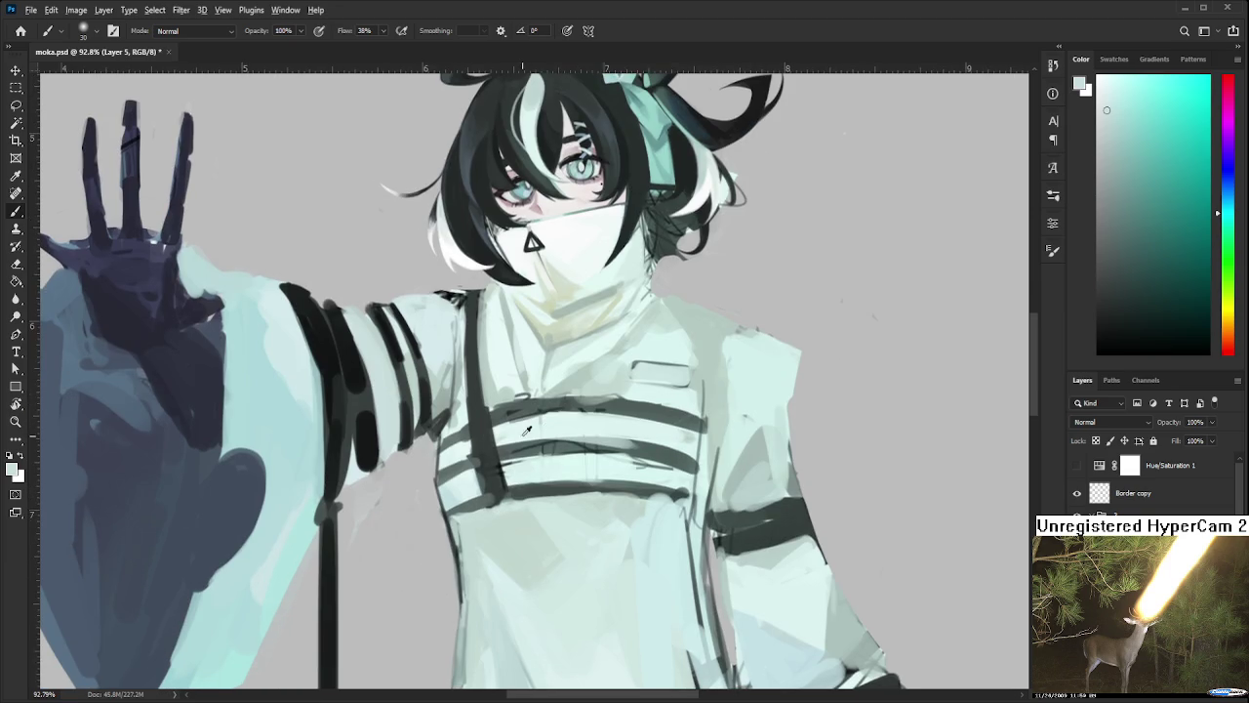
mouse_move(458, 488)
mouse_down()
mouse_move(515, 477)
mouse_move(513, 431)
mouse_move(488, 449)
mouse_up()
alt+click(511, 437)
mouse_move(491, 381)
mouse_down()
mouse_move(488, 457)
mouse_move(472, 469)
mouse_move(471, 369)
mouse_up()
Bring the top of the hair into view and enlarge the brush to size 60
scroll(470, 417, down, 2)
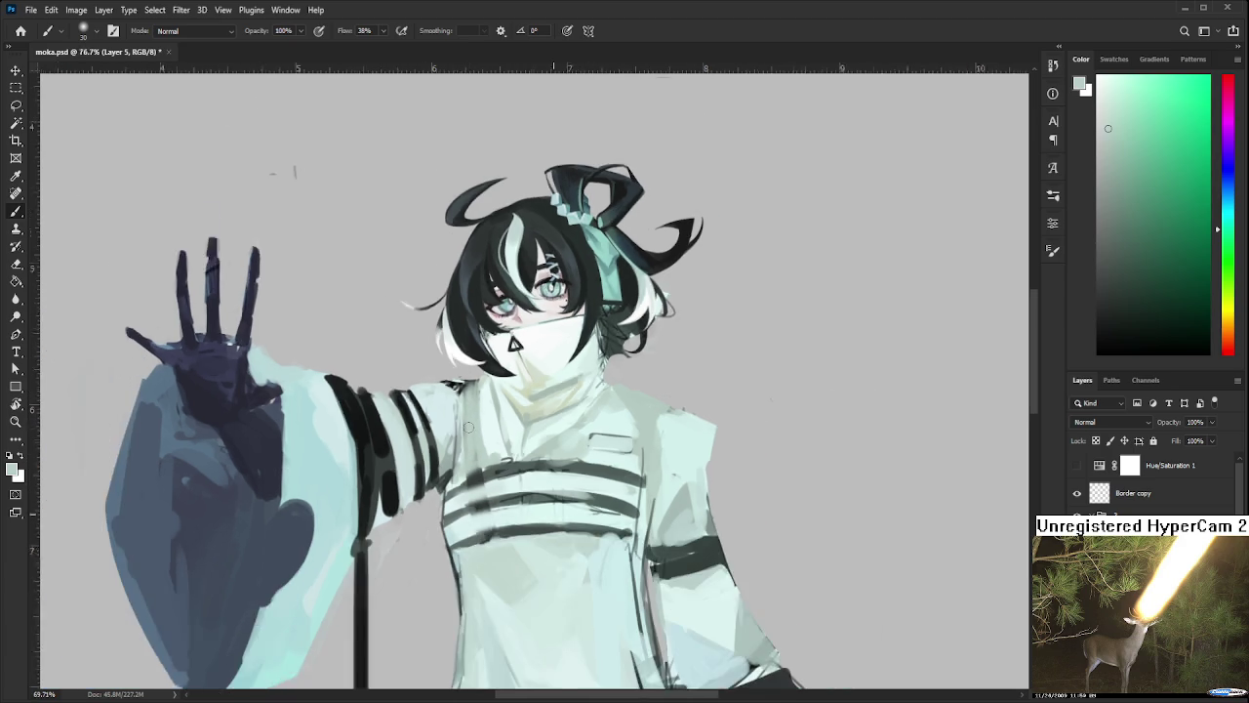
scroll(469, 417, down, 2)
scroll(470, 416, down, 1)
scroll(556, 442, up, 2)
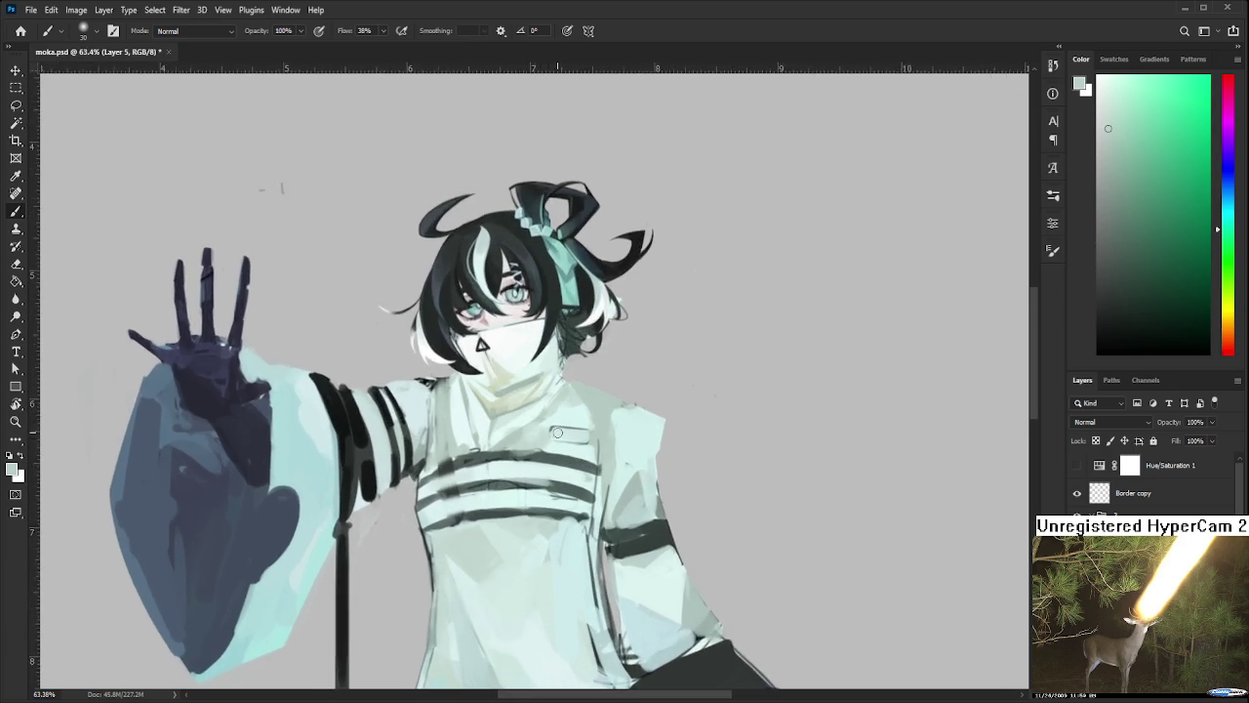
scroll(555, 442, up, 2)
scroll(553, 419, up, 1)
scroll(561, 441, up, 1)
scroll(561, 441, up, 1)
mouse_move(470, 332)
mouse_down()
mouse_move(468, 494)
mouse_move(495, 465)
mouse_up()
key(bracketright)
key(bracketright)
key(bracketright)
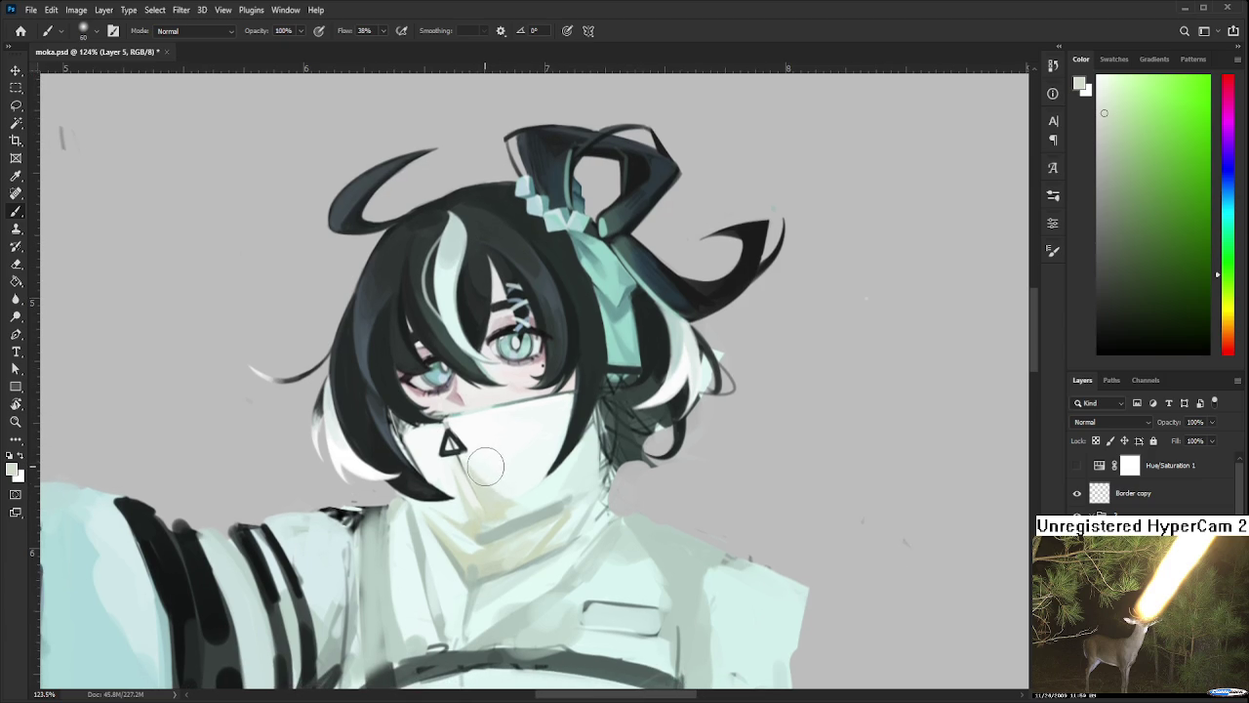
Sample a pale teal and the mask colour around the face
drag(486, 466, 490, 449)
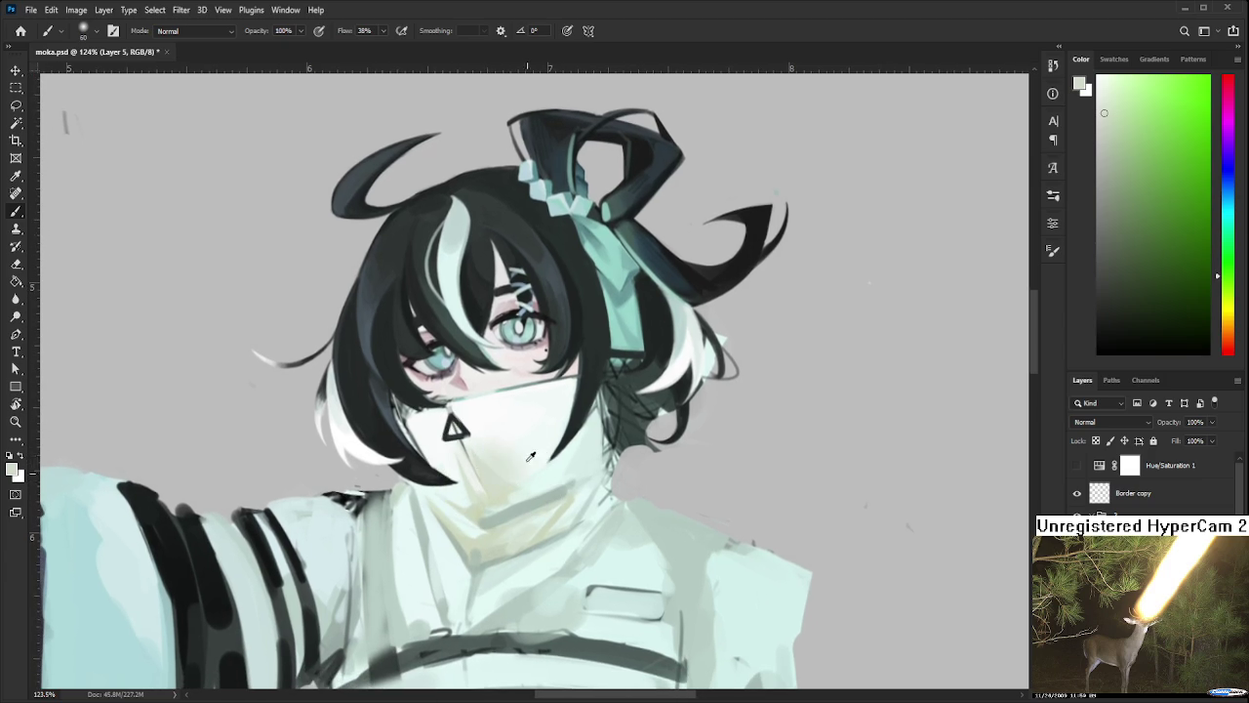
alt+click(532, 457)
alt+click(511, 474)
alt+click(506, 474)
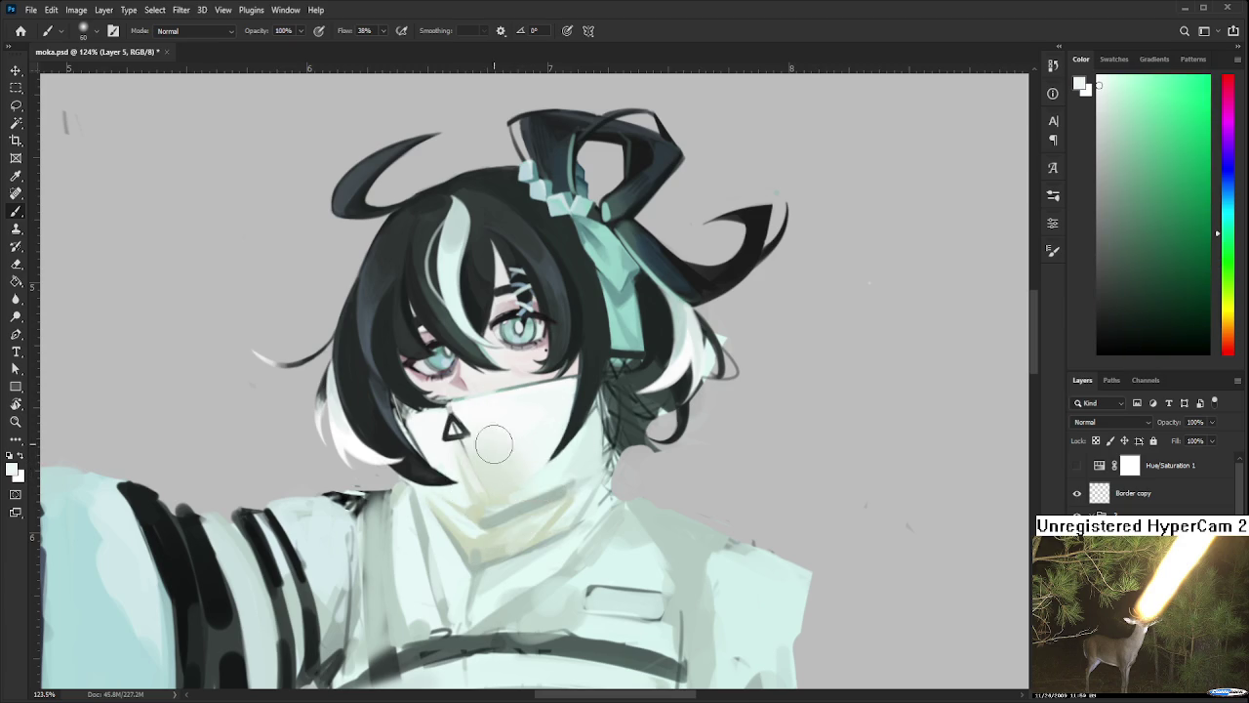
alt+click(467, 468)
Sample the pale yellow-green and cyan-white tones at the collar and neck
drag(478, 476, 500, 436)
alt+click(501, 469)
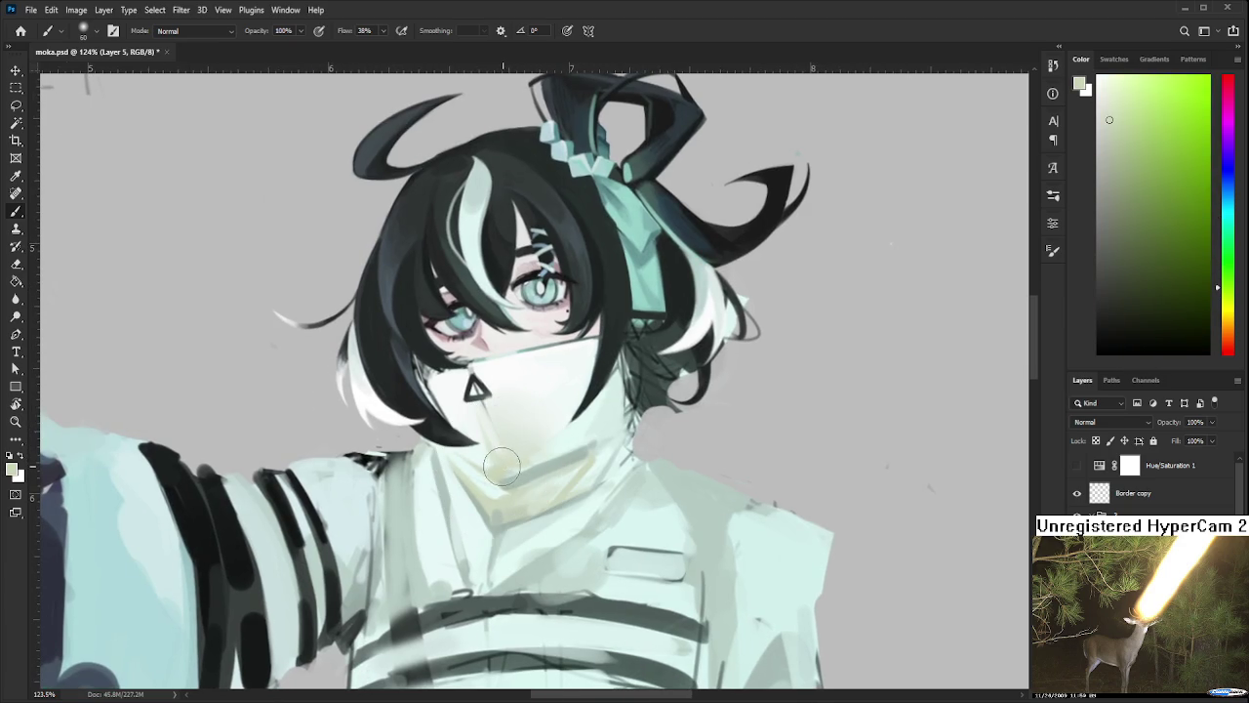
alt+click(531, 454)
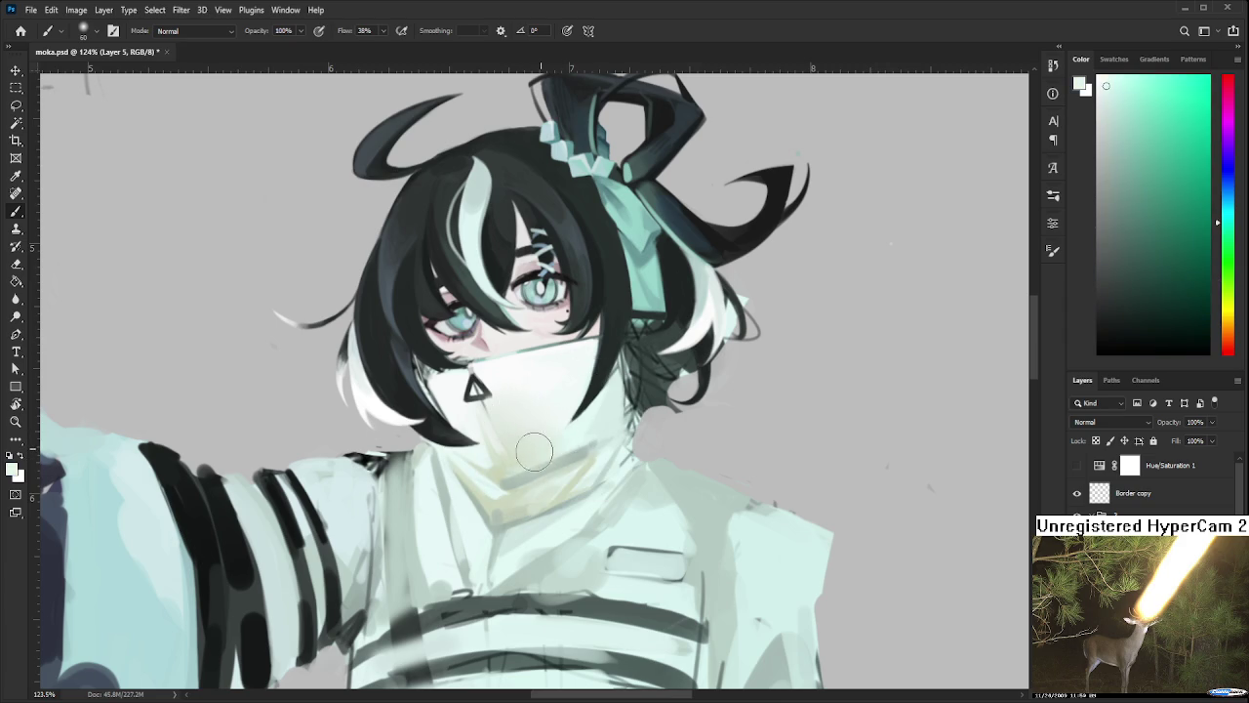
alt+click(603, 406)
mouse_move(518, 461)
mouse_down()
mouse_move(558, 425)
mouse_move(548, 407)
mouse_up()
alt+click(546, 434)
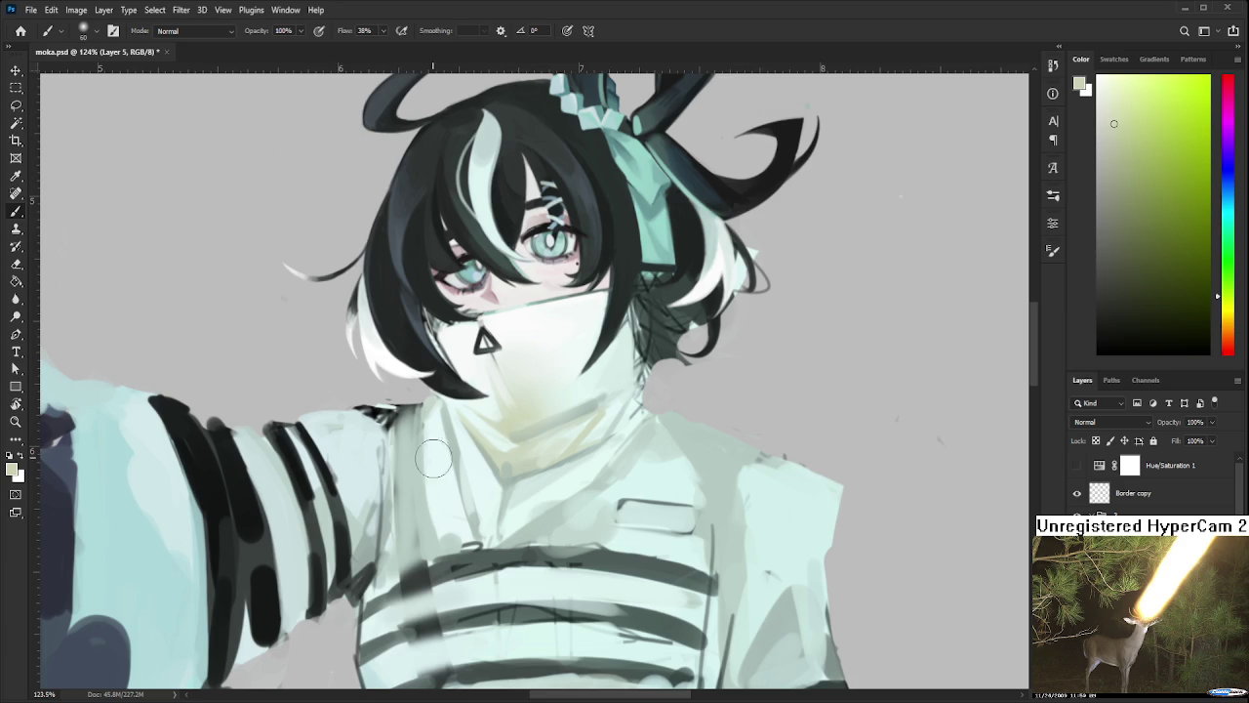
Pick up pale green and lighter tones near the collar, then zoom out over the robe
mouse_move(473, 485)
mouse_down()
mouse_move(419, 420)
mouse_move(436, 551)
mouse_up()
alt+click(420, 420)
alt+click(456, 503)
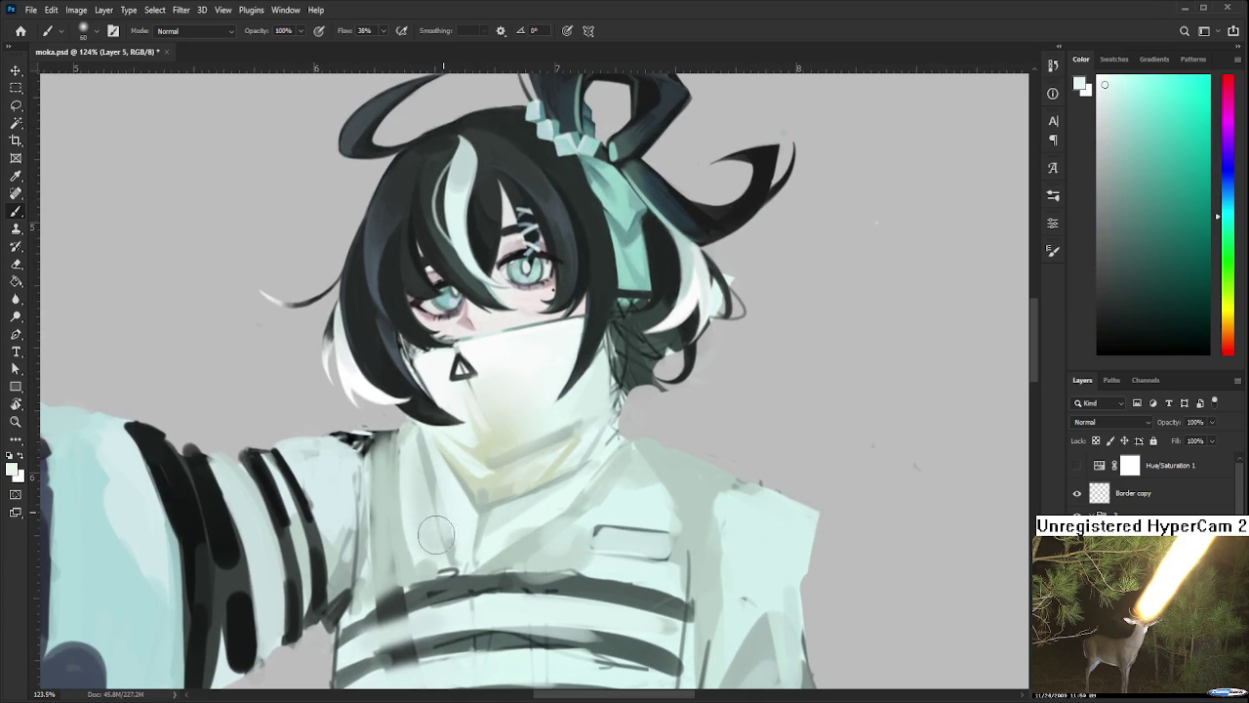
alt+click(446, 505)
alt+click(423, 484)
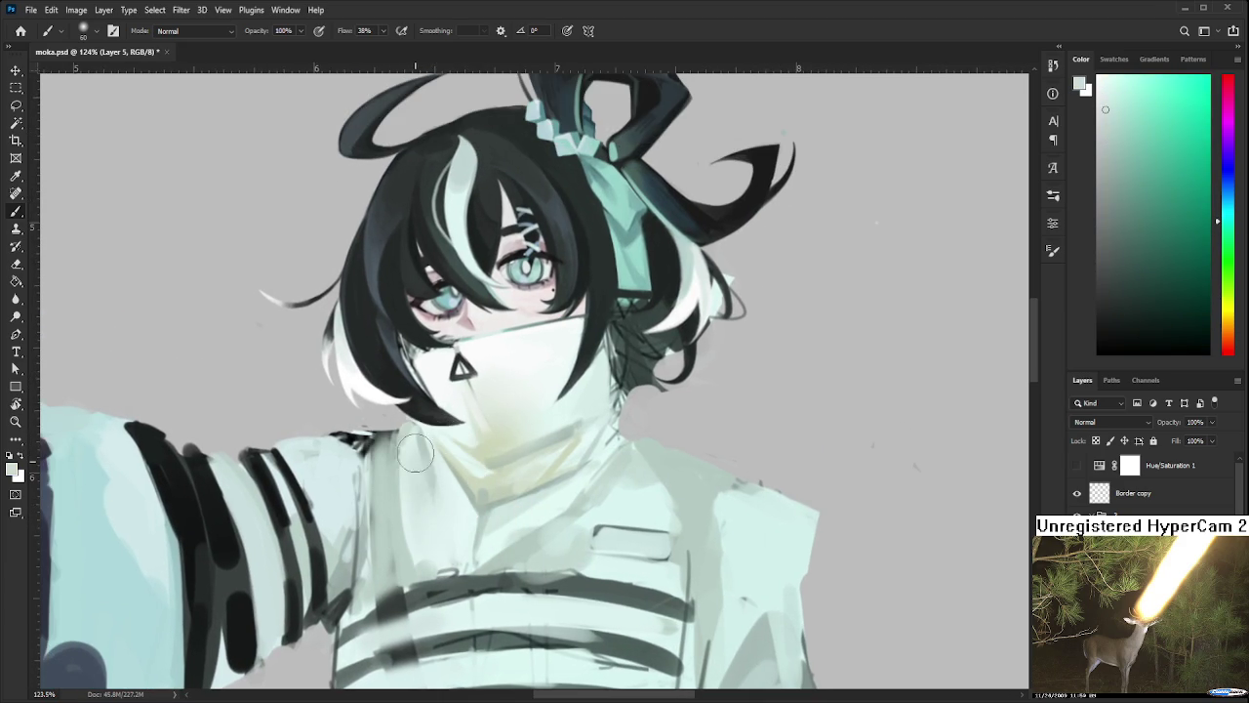
drag(439, 534, 427, 456)
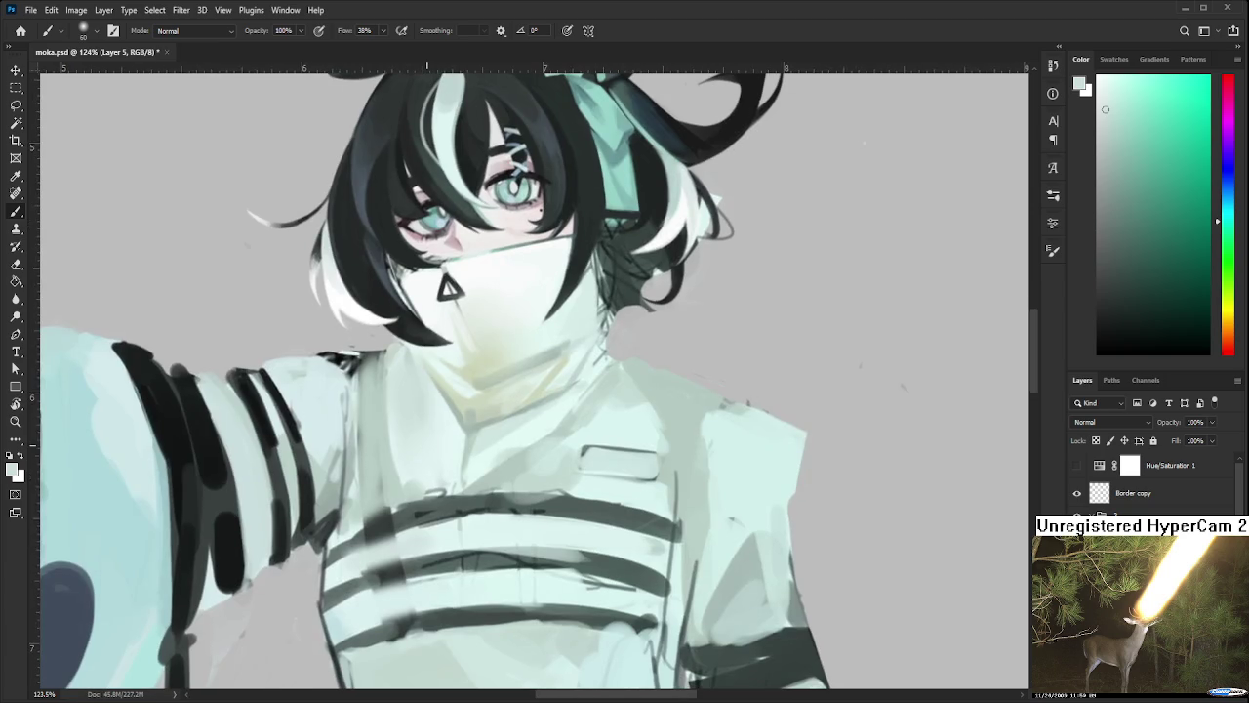
scroll(427, 449, down, 2)
scroll(469, 425, down, 1)
scroll(493, 419, down, 1)
Resample several robe tones just around the collar
alt+click(552, 387)
alt+click(586, 386)
alt+click(591, 406)
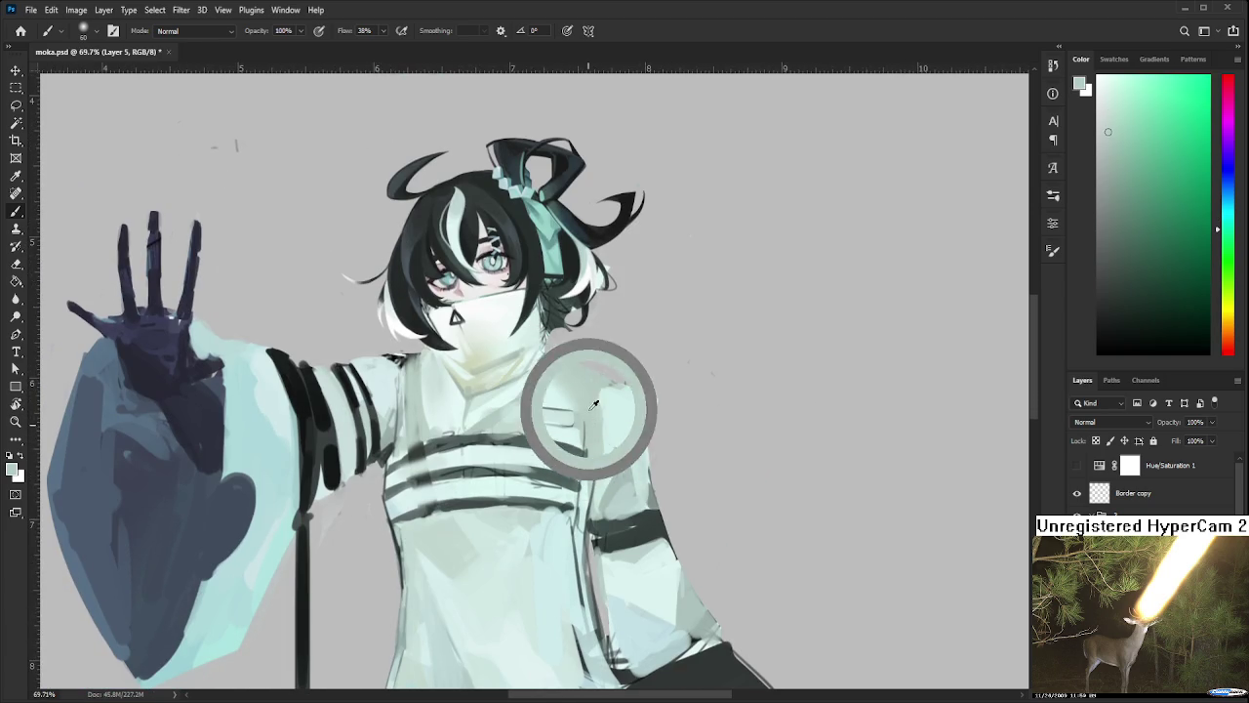
alt+click(558, 433)
alt+click(591, 406)
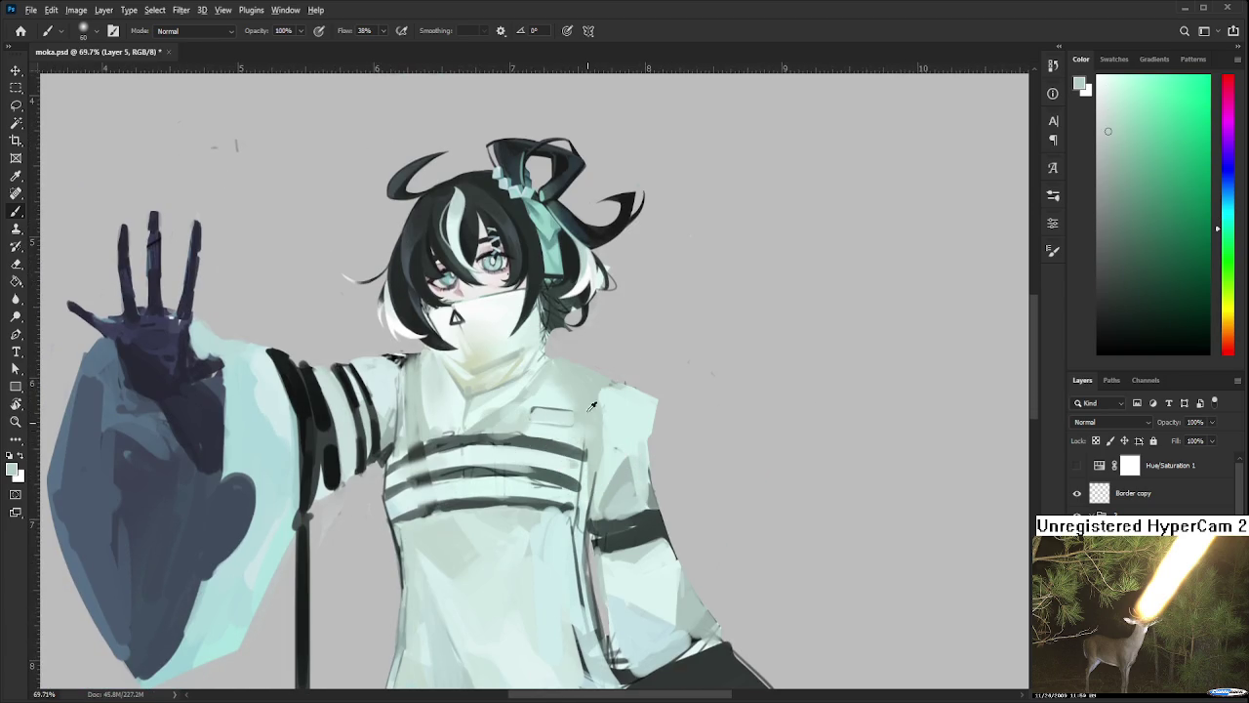
Sample brighter and slightly different tones from the robe's chest
scroll(586, 405, down, 2)
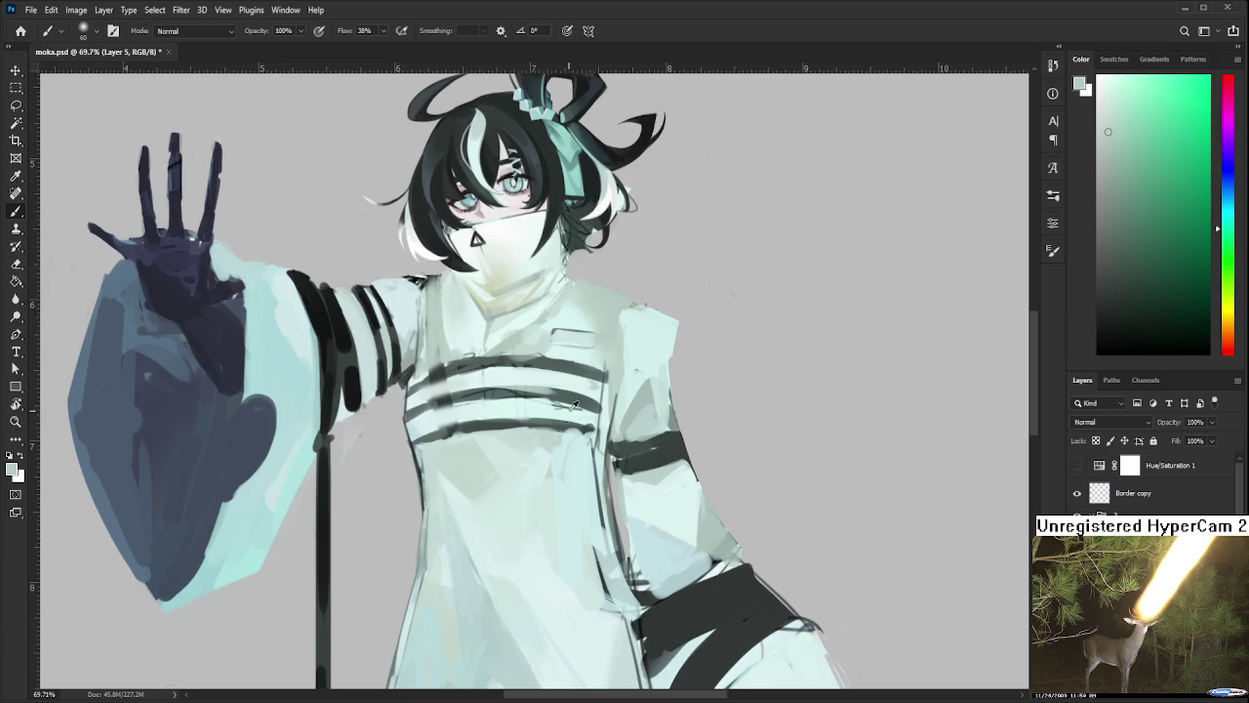
alt+click(495, 442)
alt+click(526, 506)
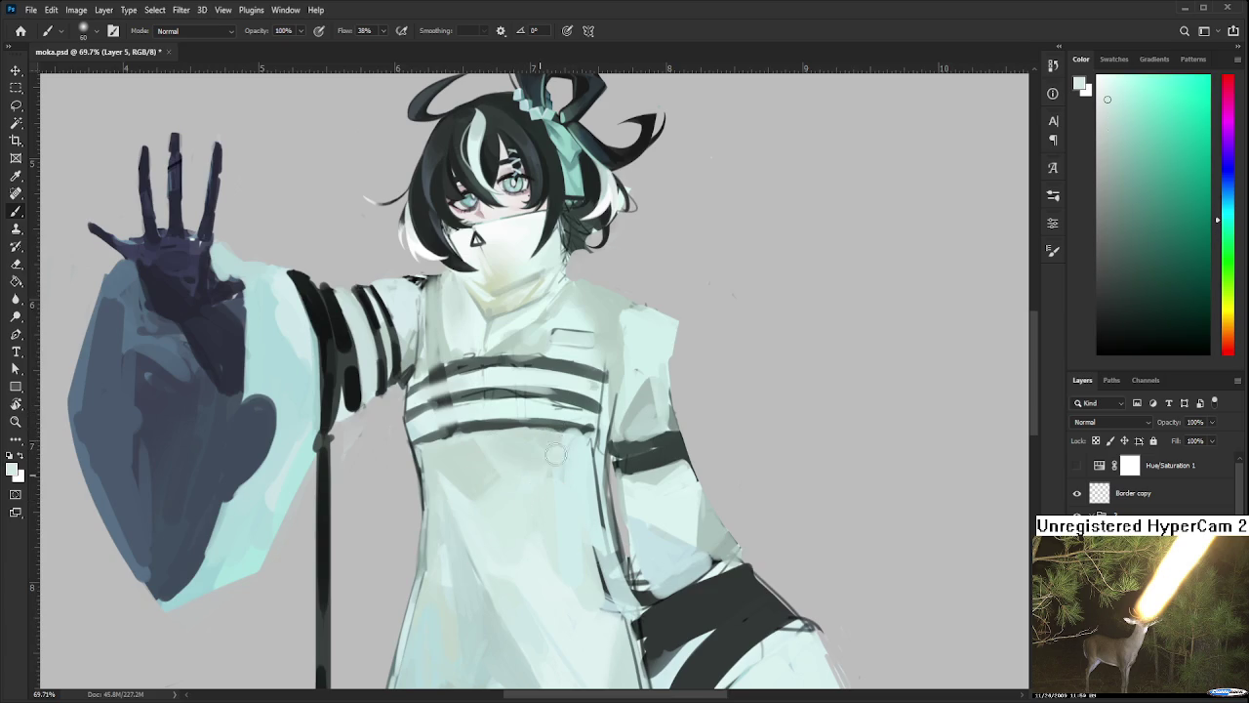
alt+click(517, 509)
drag(575, 505, 489, 452)
alt+click(490, 453)
alt+click(483, 460)
alt+click(496, 468)
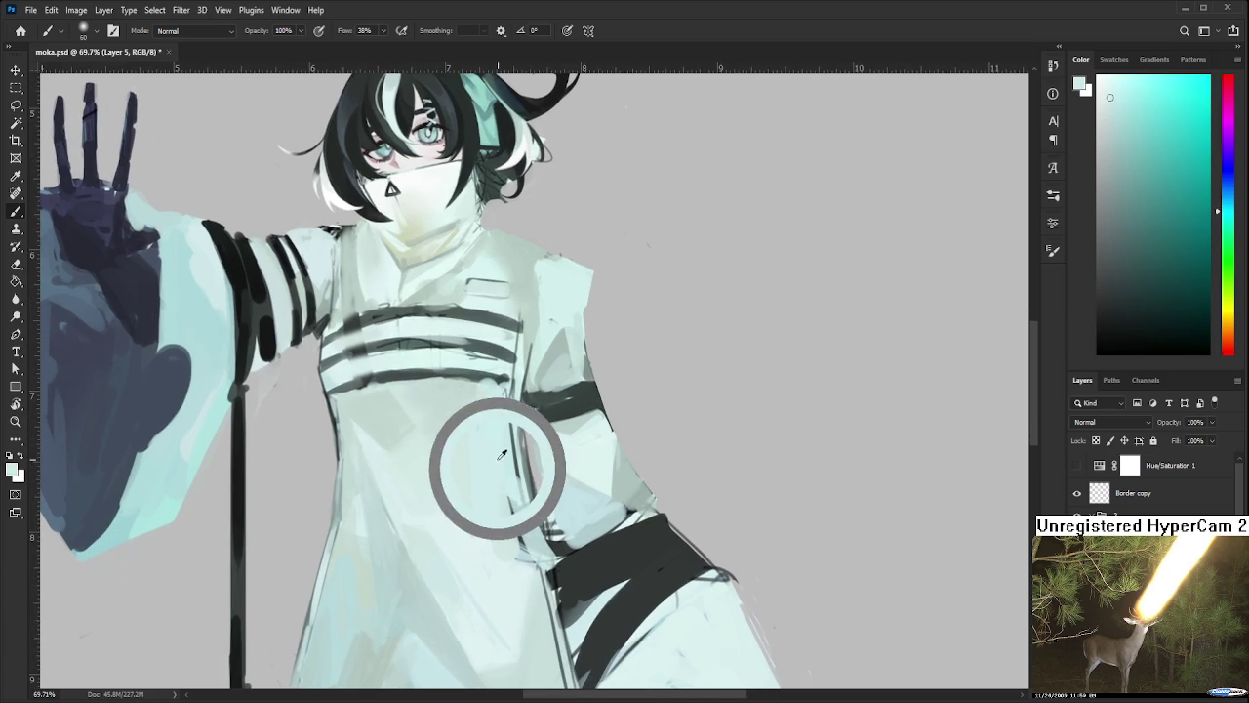
alt+click(466, 399)
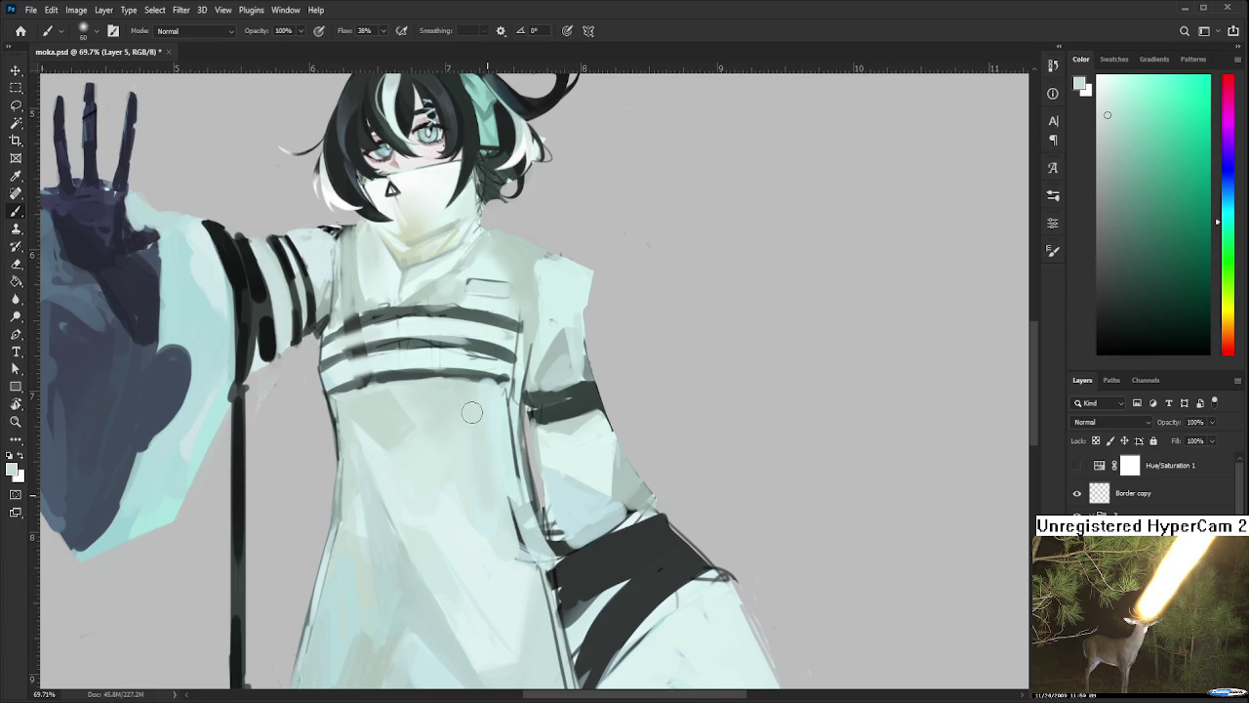
Sample a lighter robe tone and paint over the grey marks on the lower robe front
alt+click(465, 517)
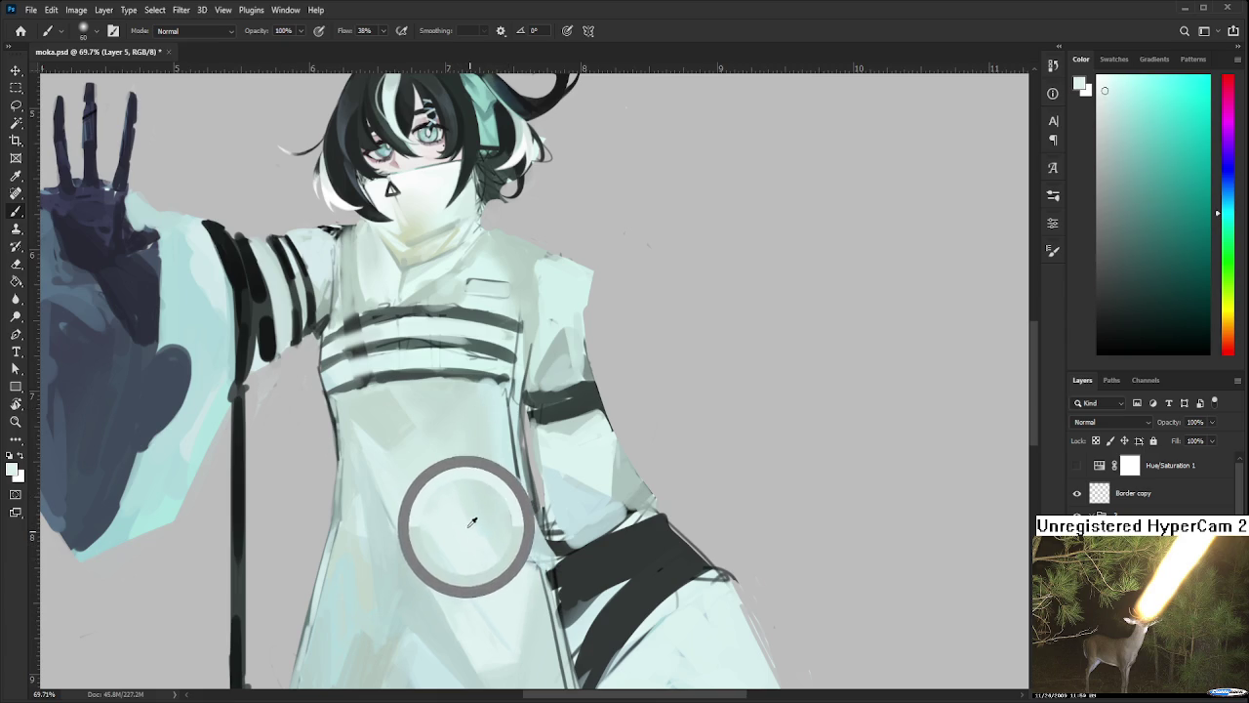
drag(478, 529, 459, 522)
alt+click(430, 535)
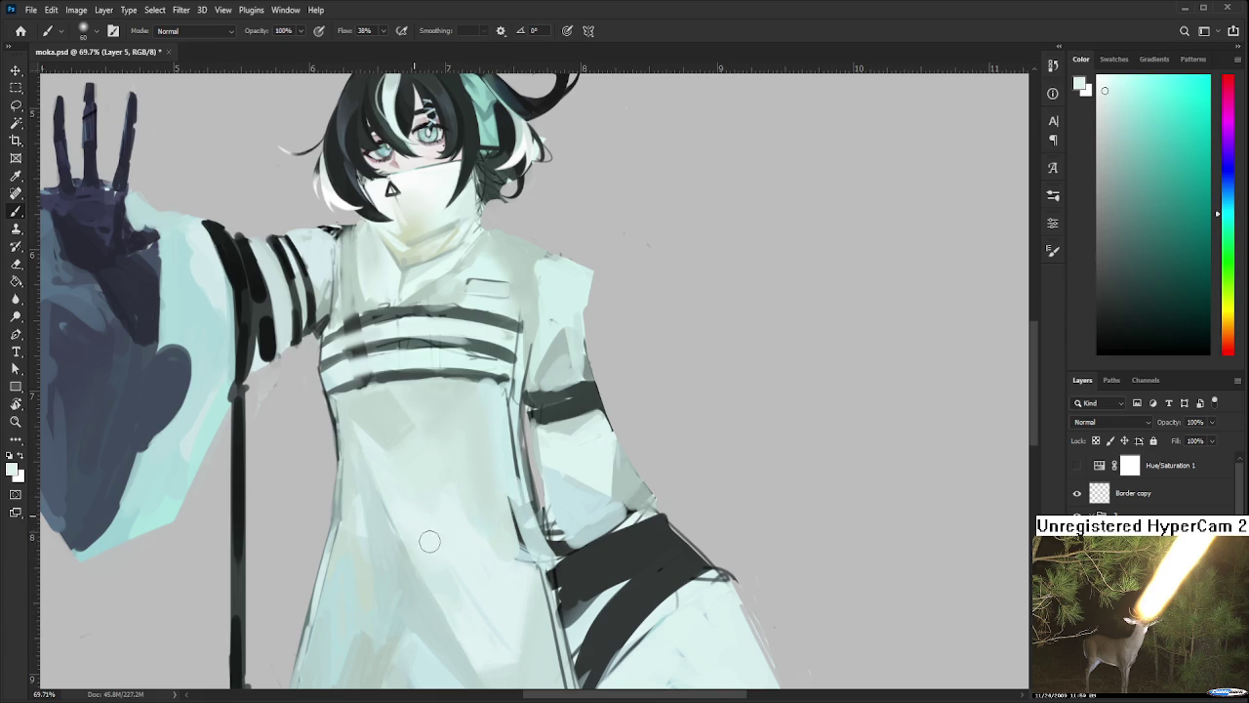
alt+click(437, 527)
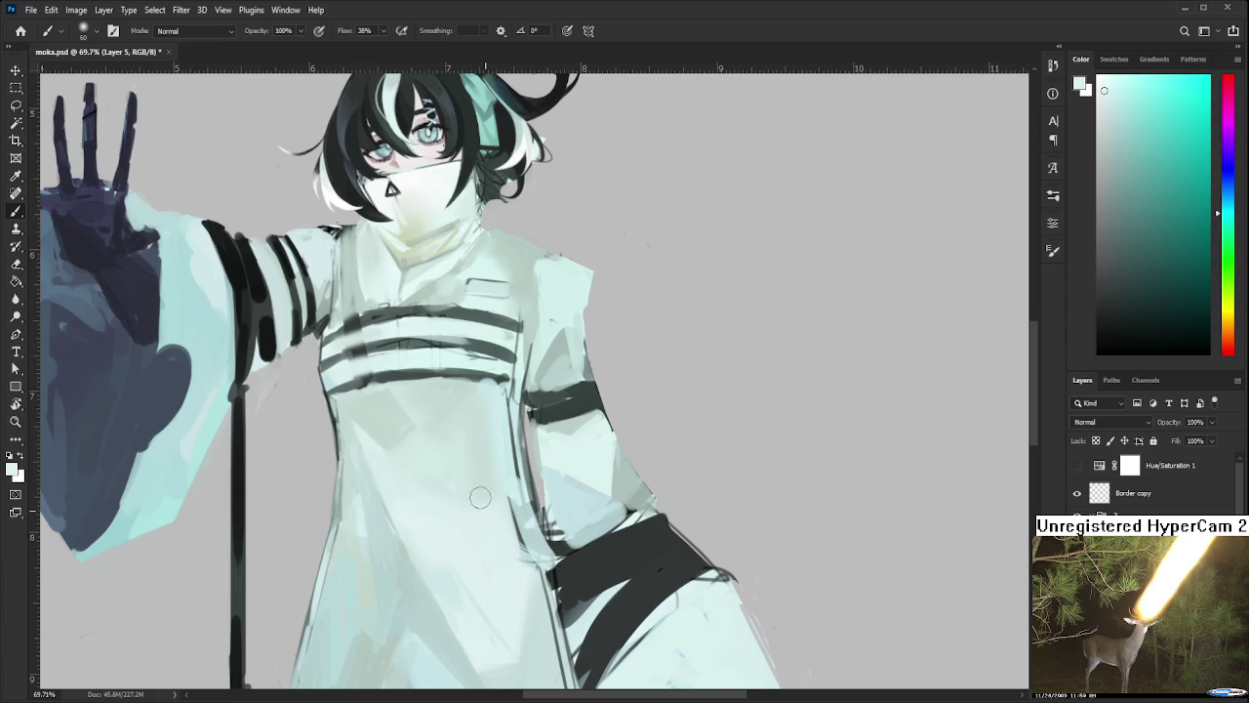
drag(479, 501, 510, 525)
scroll(510, 526, down, 2)
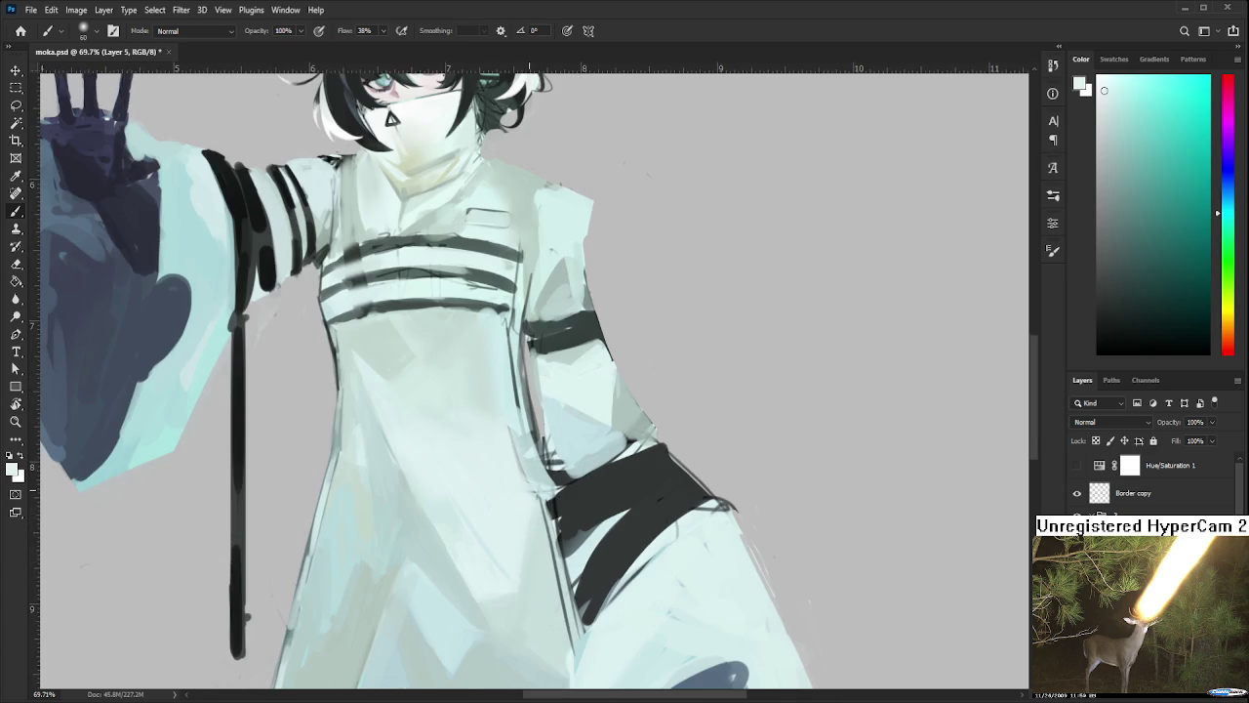
scroll(529, 491, down, 3)
scroll(508, 439, down, 2)
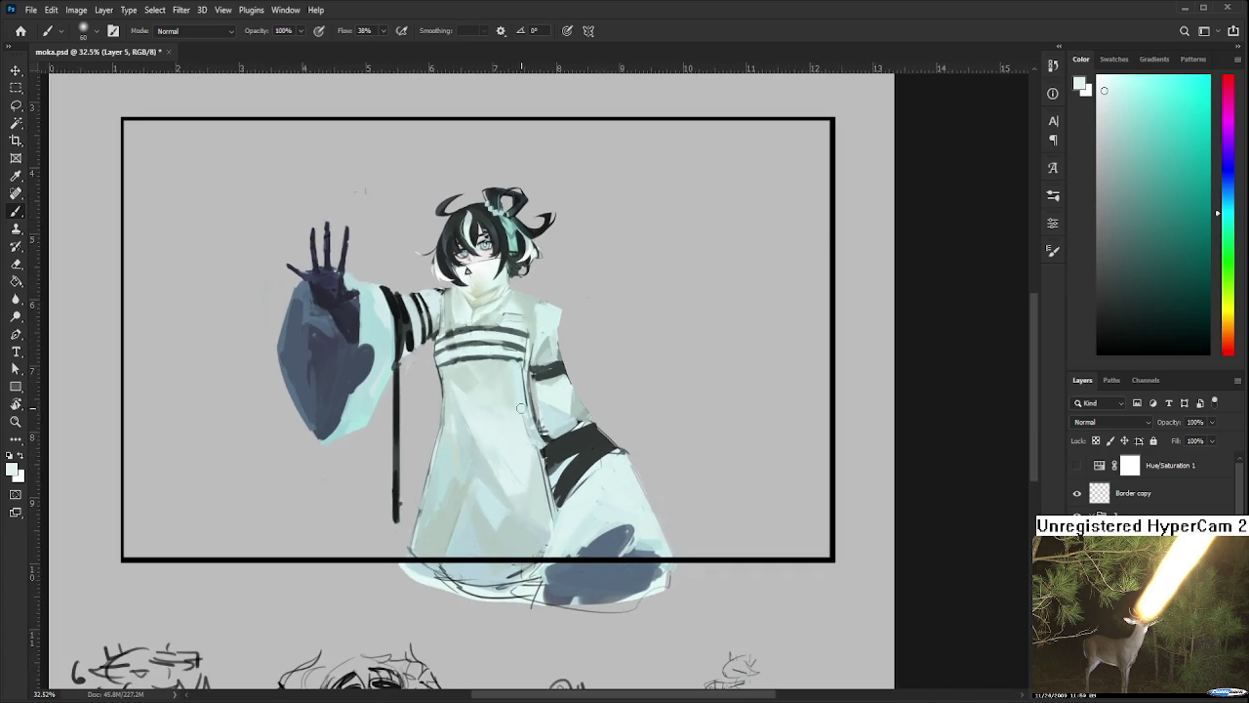
Try a small lasso selection on the robe front, then deselect it
key(l)
drag(483, 445, 498, 451)
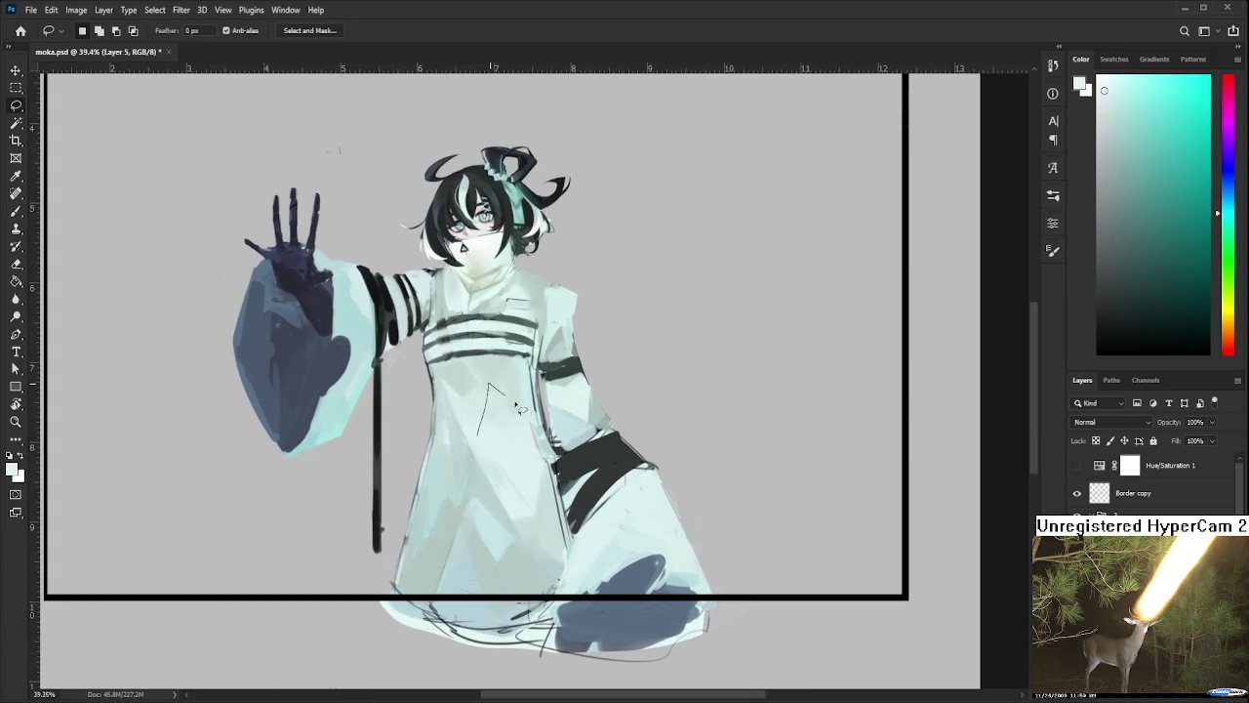
key(b)
key(bracketright)
key(bracketright)
key(bracketright)
key(bracketleft)
key(bracketleft)
key(bracketleft)
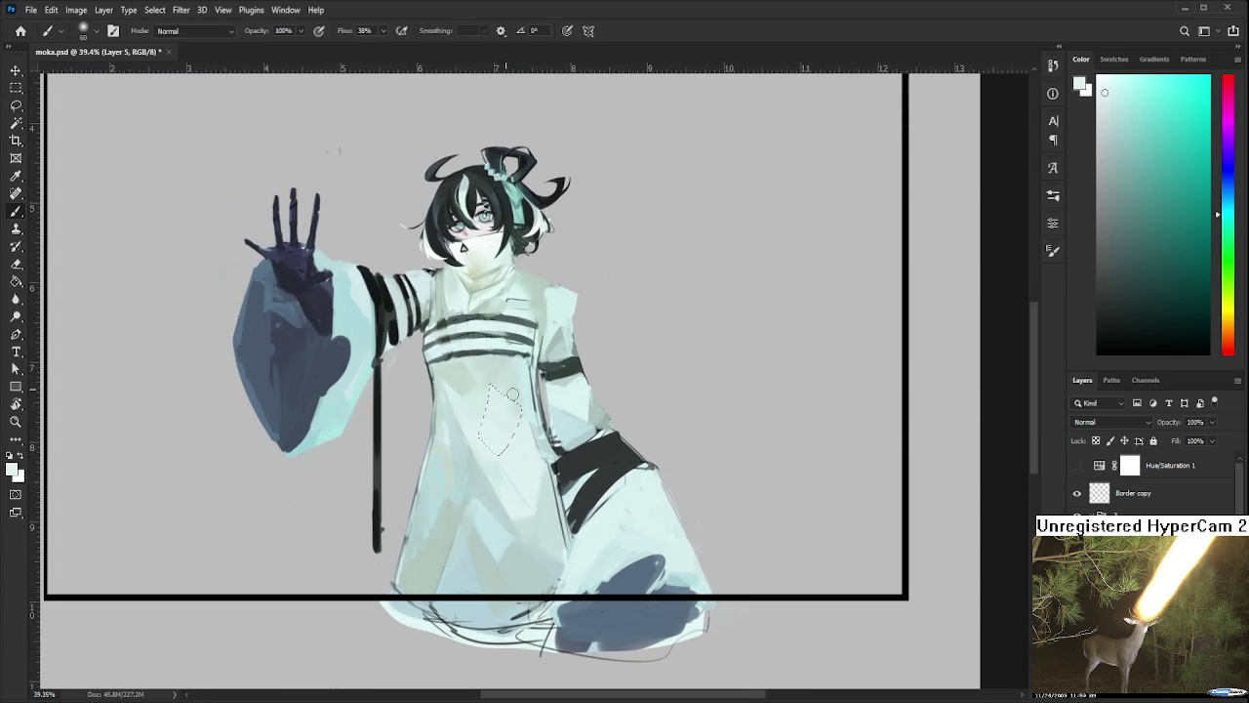
key(ctrl+d)
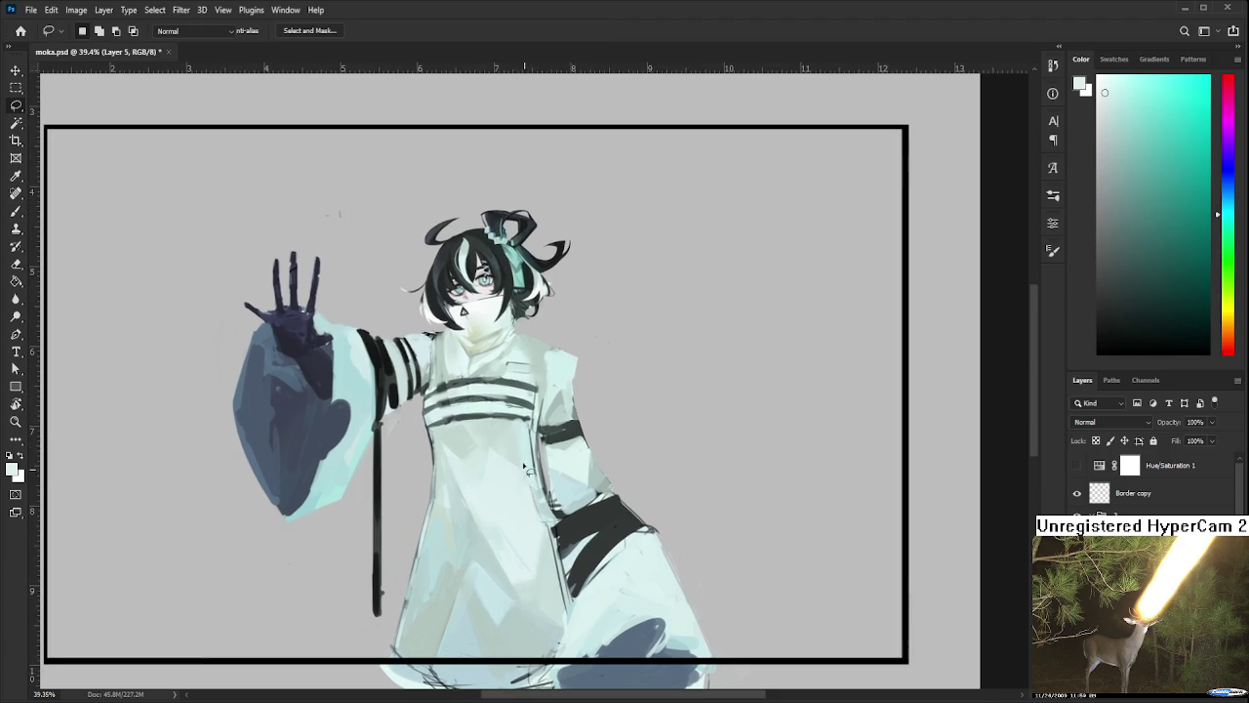
Fine-tune the brush size with [ and ], settling on a small brush
scroll(505, 447, up, 2)
key(bracketright)
key(bracketright)
key(bracketright)
key(bracketleft)
key(bracketleft)
key(bracketleft)
scroll(507, 441, down, 2)
key(bracketright)
key(bracketright)
key(bracketright)
key(bracketleft)
key(bracketleft)
key(bracketleft)
key(bracketright)
key(bracketright)
key(bracketright)
key(bracketleft)
key(bracketleft)
key(bracketleft)
key(bracketright)
key(bracketright)
key(bracketright)
key(bracketleft)
key(bracketleft)
key(bracketleft)
Sample a pale green, then a light cyan, from the robe
key(bracketright)
key(bracketright)
key(bracketright)
key(bracketleft)
key(bracketleft)
key(bracketleft)
alt+click(433, 511)
alt+click(450, 506)
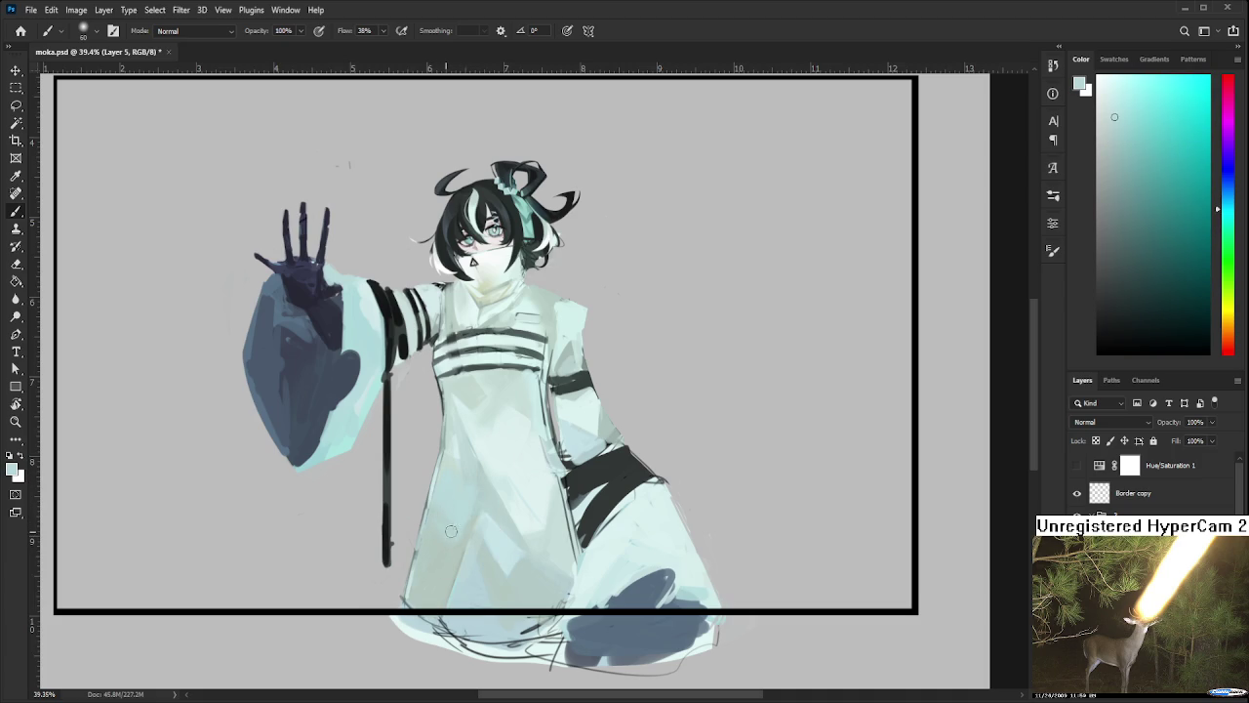
Test several robe tones, then take the dark blue of the raised sleeve as the colour
drag(473, 460, 480, 508)
alt+click(462, 474)
alt+click(468, 464)
mouse_move(552, 576)
mouse_down()
mouse_move(520, 469)
mouse_move(486, 568)
mouse_up()
alt+click(505, 497)
mouse_move(509, 490)
mouse_down()
mouse_move(523, 490)
mouse_move(567, 587)
mouse_up()
alt+click(527, 495)
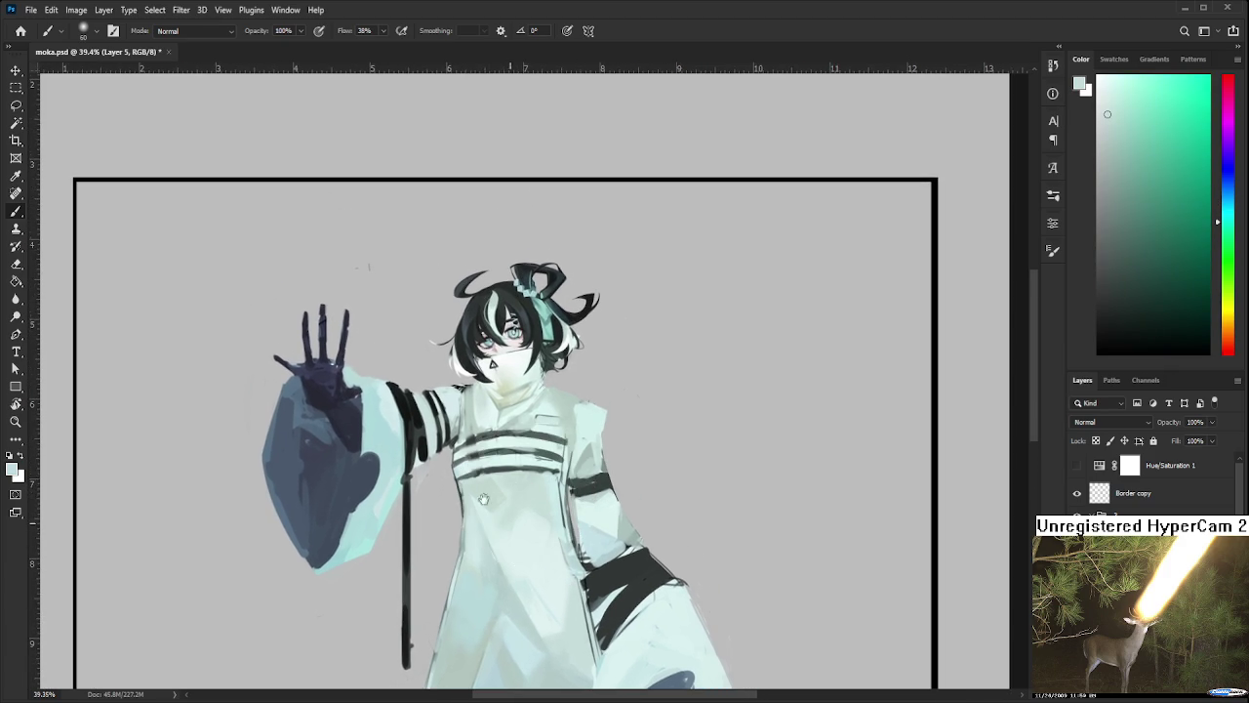
drag(483, 499, 513, 528)
alt+click(417, 431)
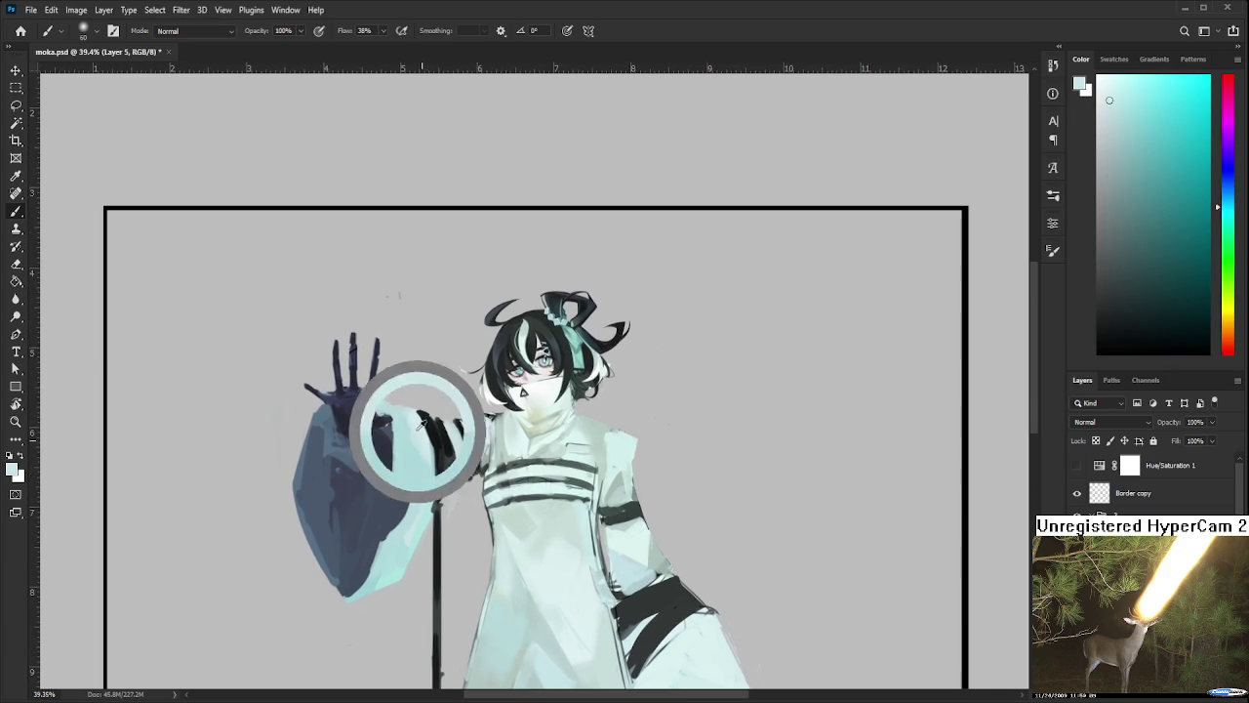
alt+click(421, 496)
drag(424, 488, 434, 505)
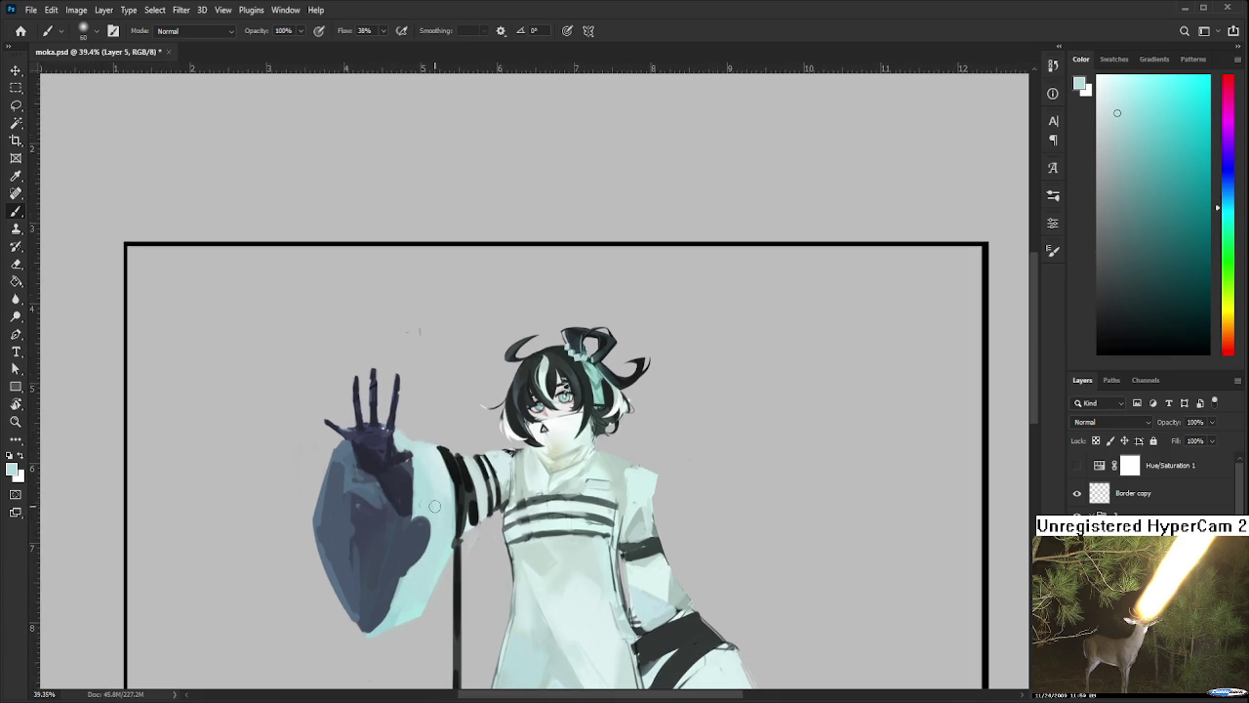
alt+click(368, 527)
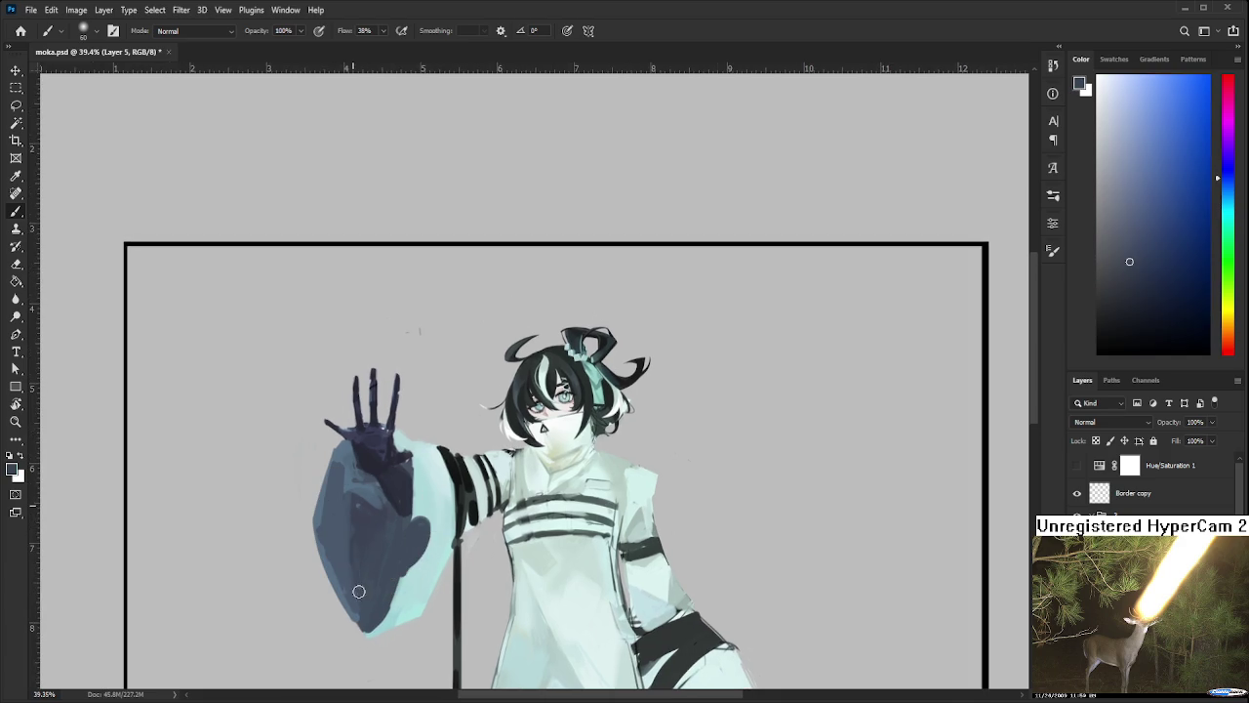
Try a darker blue stroke on the upper sleeve, undo it, and resample near the hand
alt+click(371, 497)
alt+click(371, 520)
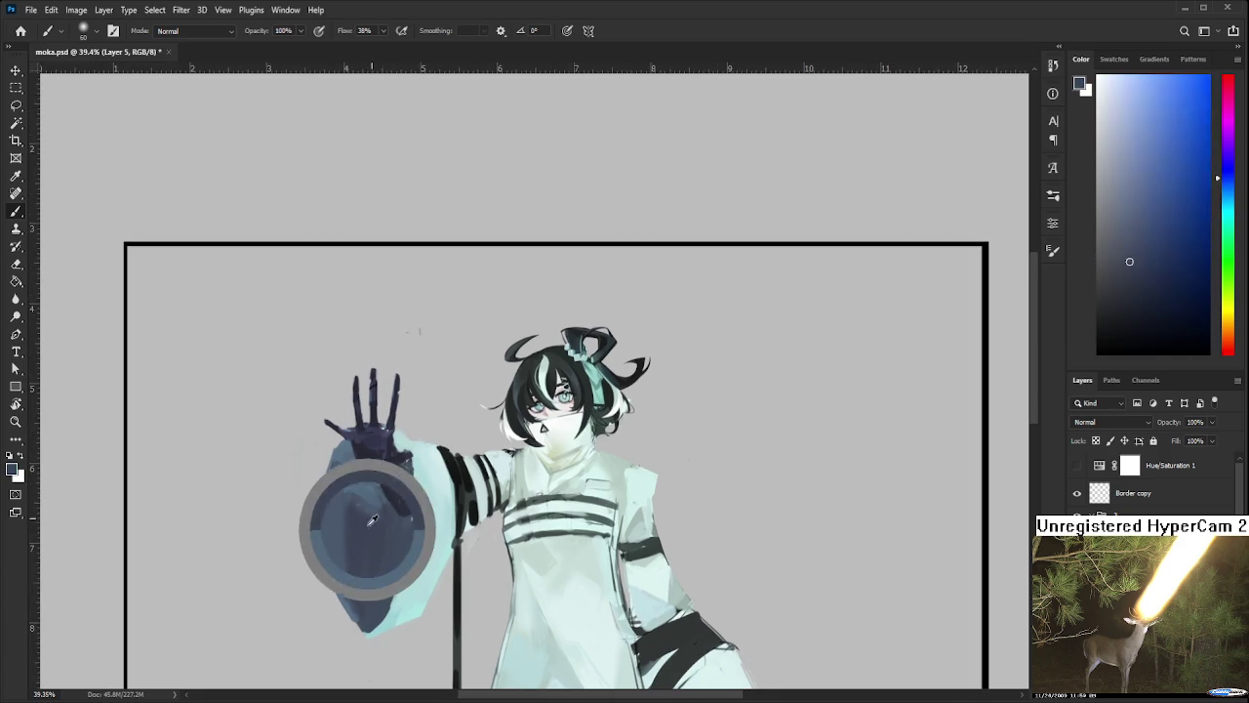
alt+click(368, 509)
alt+click(337, 492)
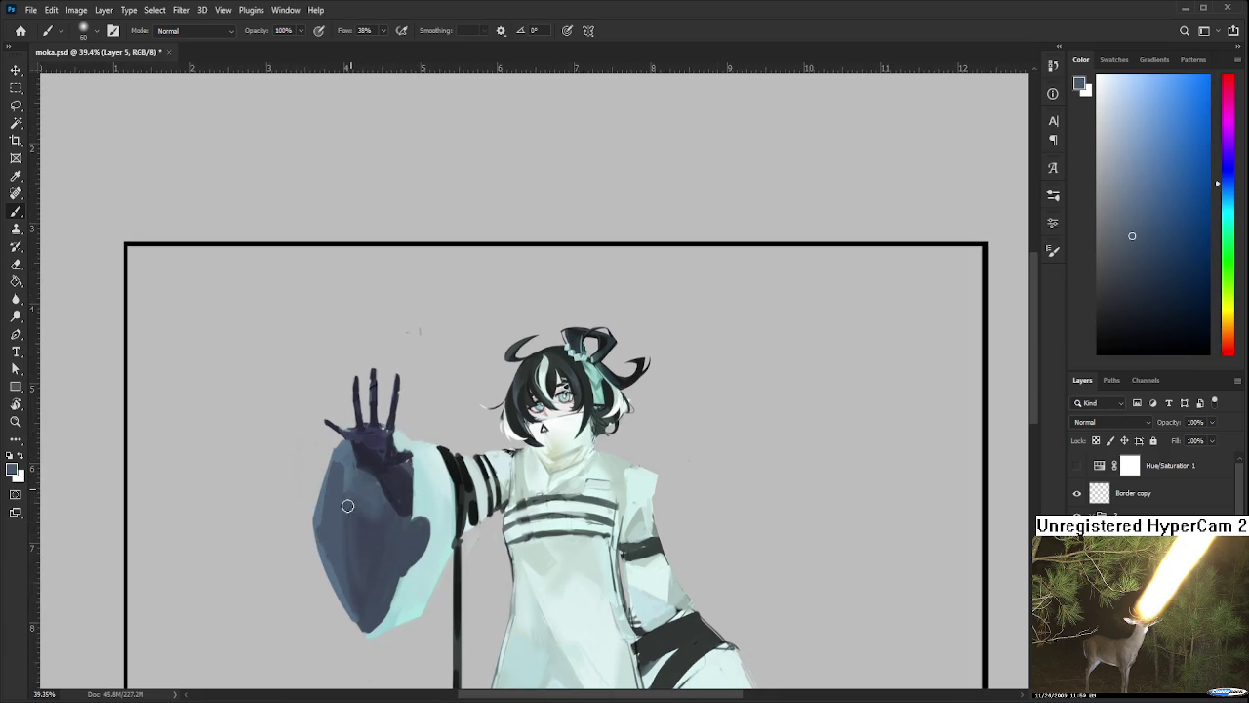
drag(341, 593, 343, 480)
key(ctrl+z)
alt+click(354, 508)
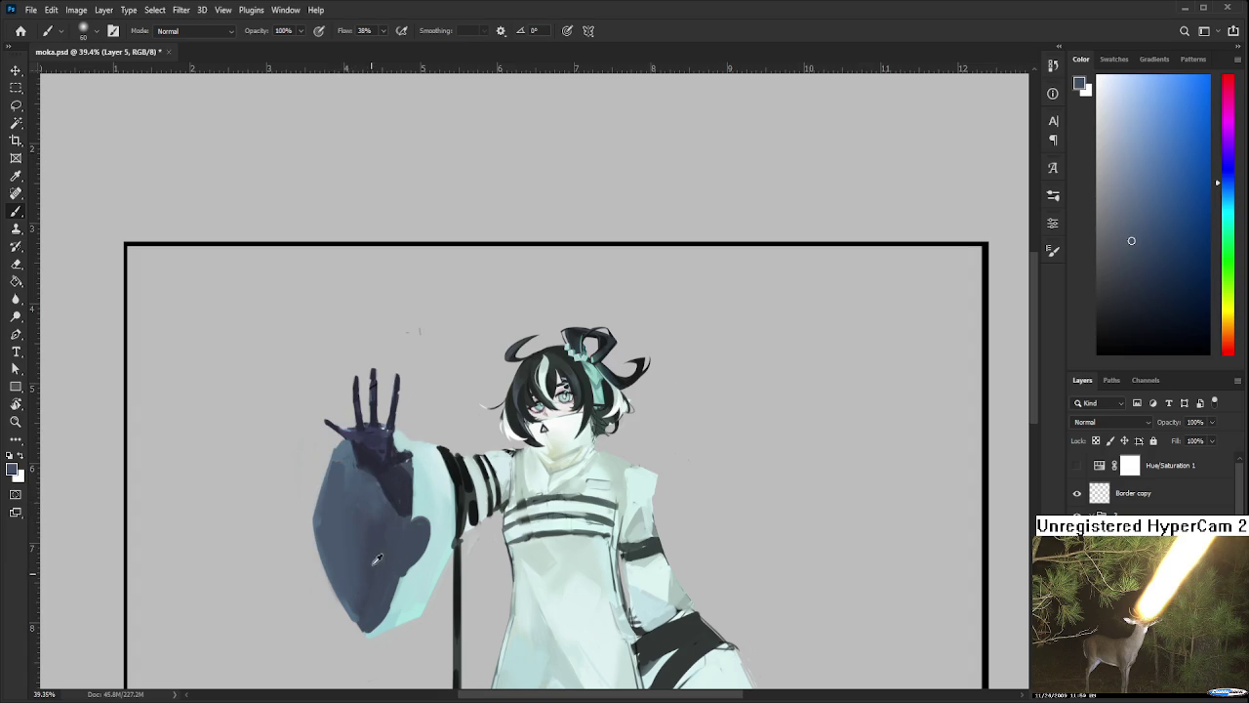
alt+click(358, 506)
alt+click(343, 451)
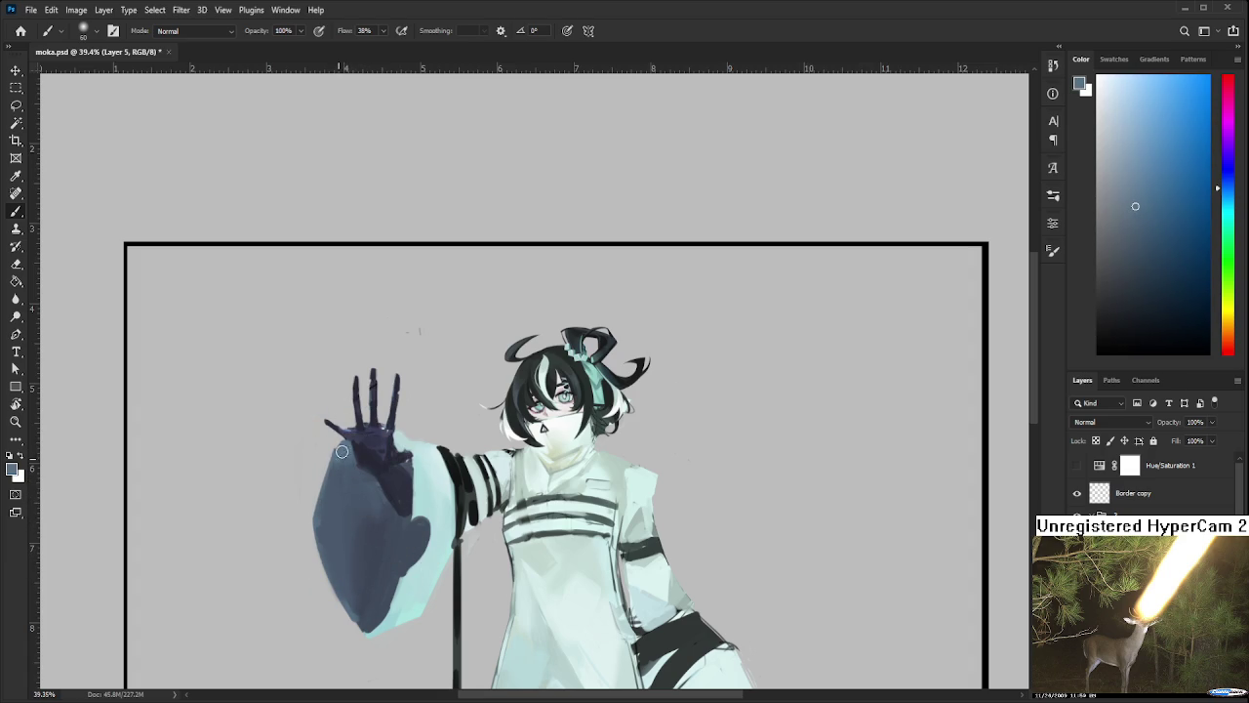
Sample pale cyan and greener robe tones, ending on a lighter robe colour
mouse_move(450, 509)
mouse_down()
mouse_move(403, 433)
mouse_move(301, 401)
mouse_up()
alt+click(486, 473)
alt+click(527, 486)
alt+click(509, 460)
alt+click(488, 423)
alt+click(493, 395)
alt+click(475, 372)
alt+click(464, 363)
scroll(497, 471, down, 3)
alt+click(542, 503)
alt+click(556, 457)
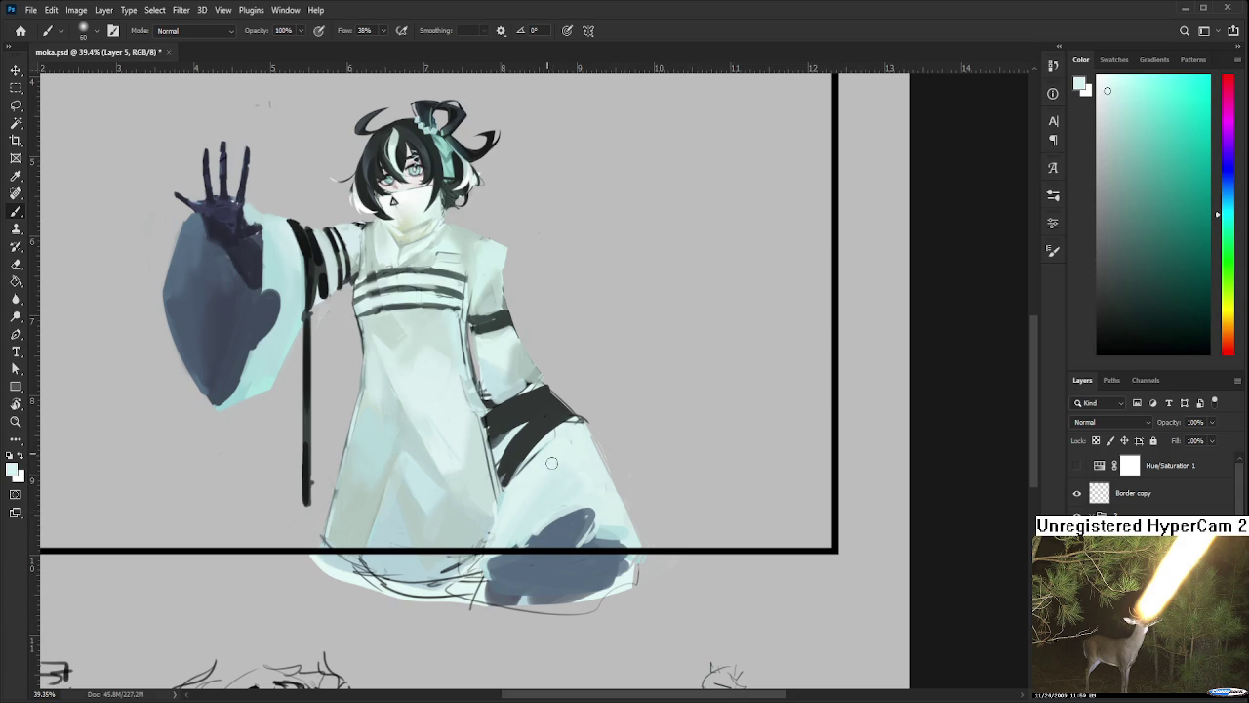
Brush light cyan over the lower robe, resampling robe tones as you go
alt+click(609, 525)
alt+click(604, 469)
drag(604, 470, 612, 510)
alt+click(599, 515)
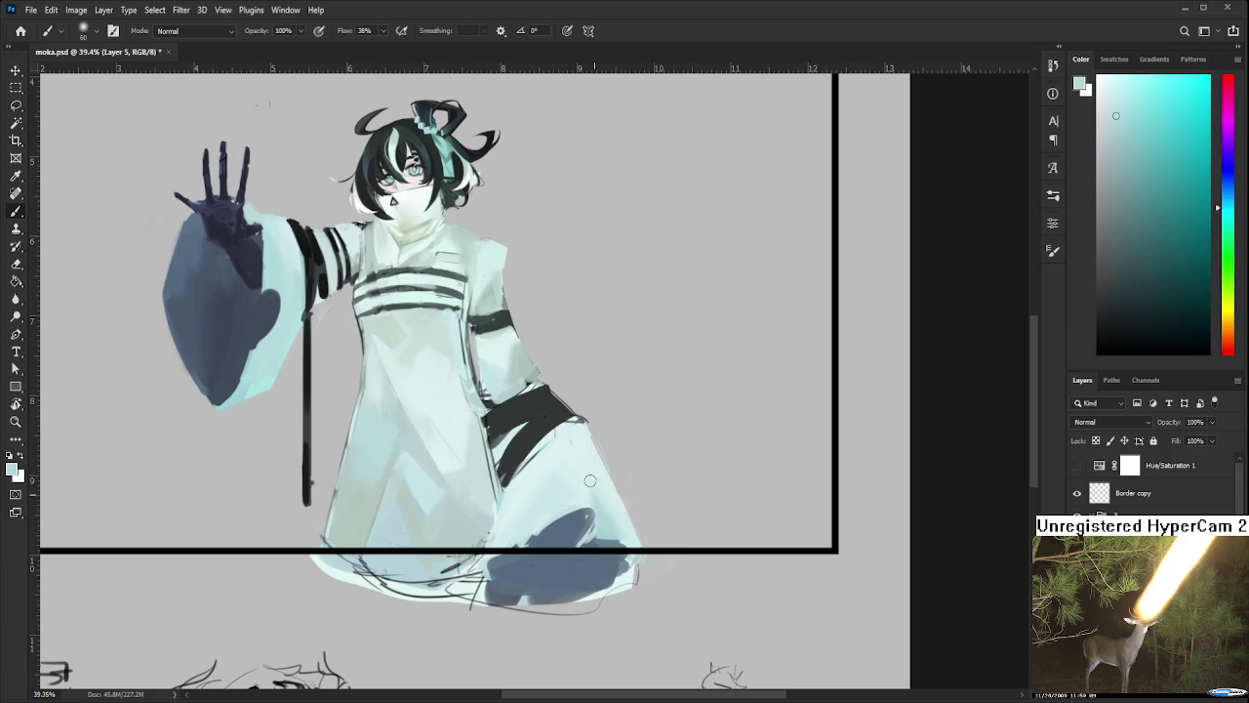
alt+click(581, 460)
drag(447, 478, 499, 586)
alt+click(477, 528)
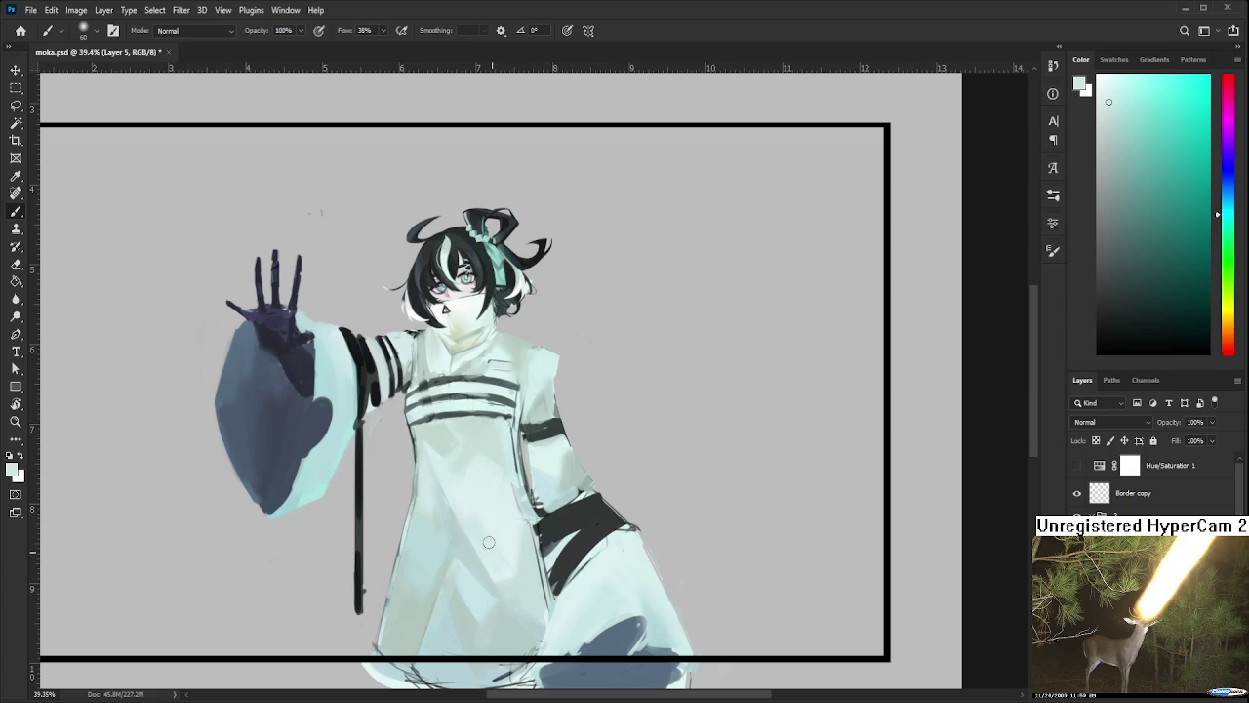
alt+click(503, 511)
Sample dark navy from the raised hand, finishing on a slightly lighter navy
drag(504, 458, 513, 590)
mouse_move(480, 506)
mouse_down()
mouse_move(498, 392)
mouse_move(622, 453)
mouse_up()
alt+click(419, 433)
alt+click(432, 432)
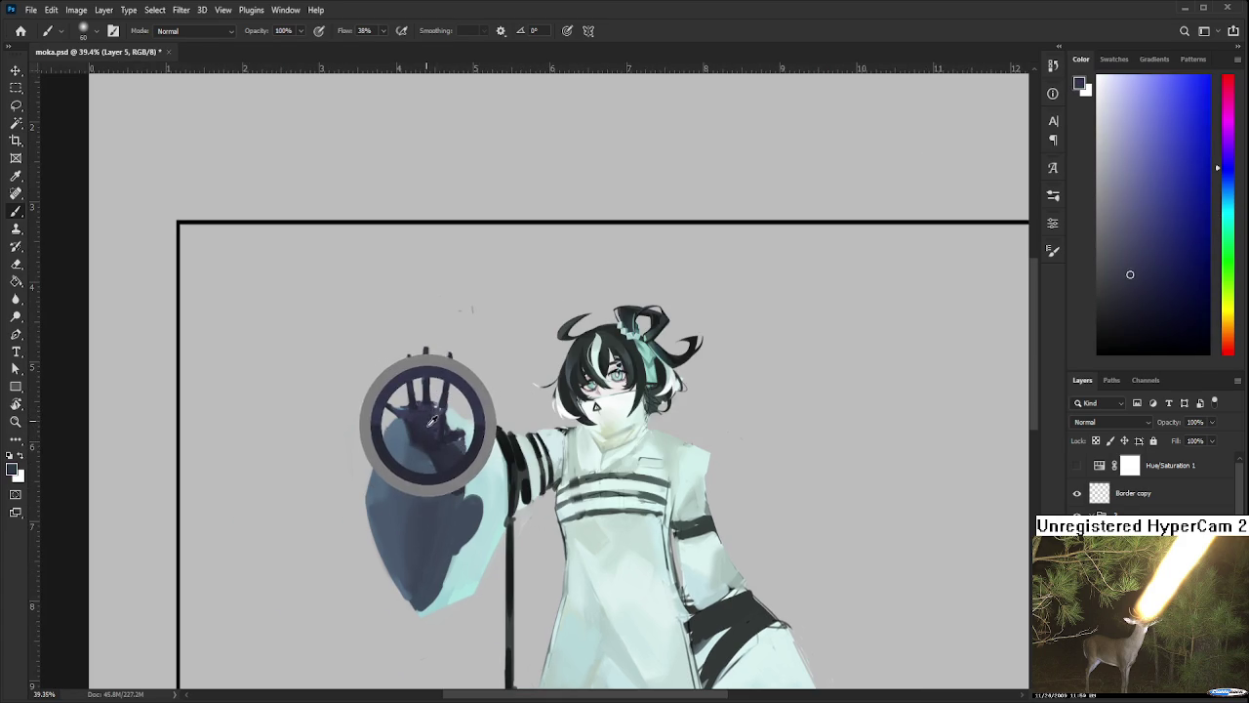
alt+click(421, 439)
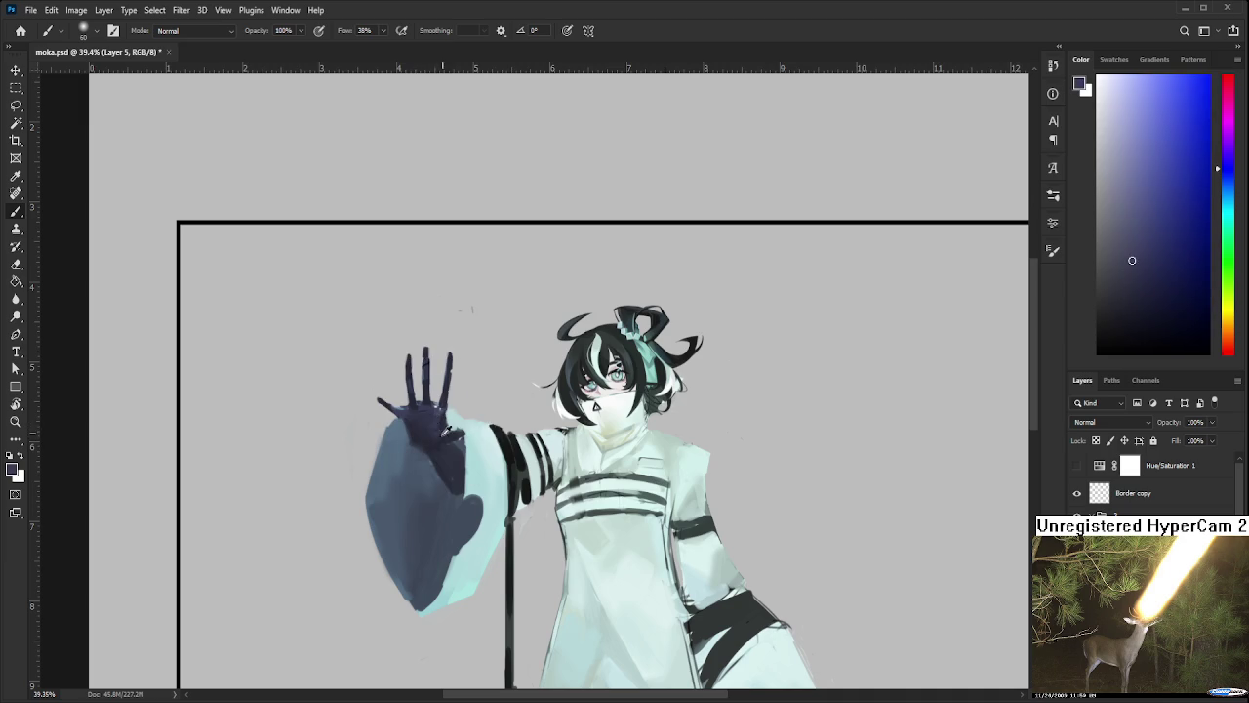
alt+click(440, 448)
alt+click(460, 478)
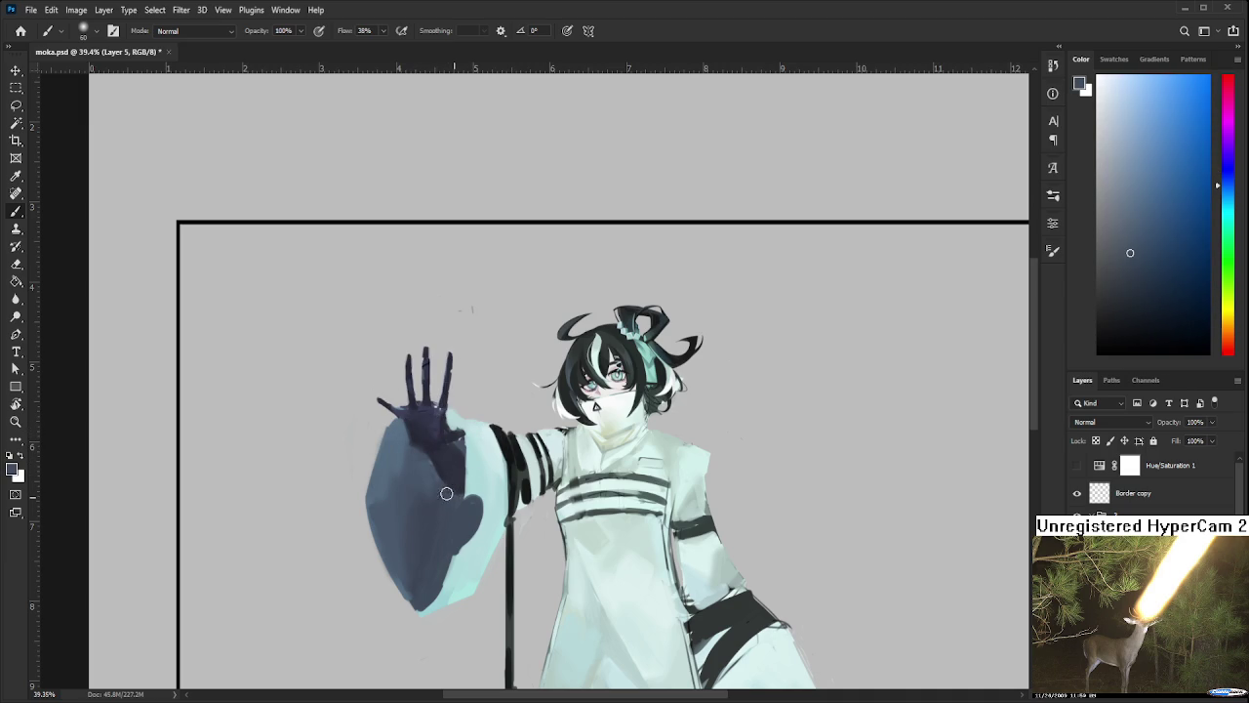
scroll(526, 394, down, 3)
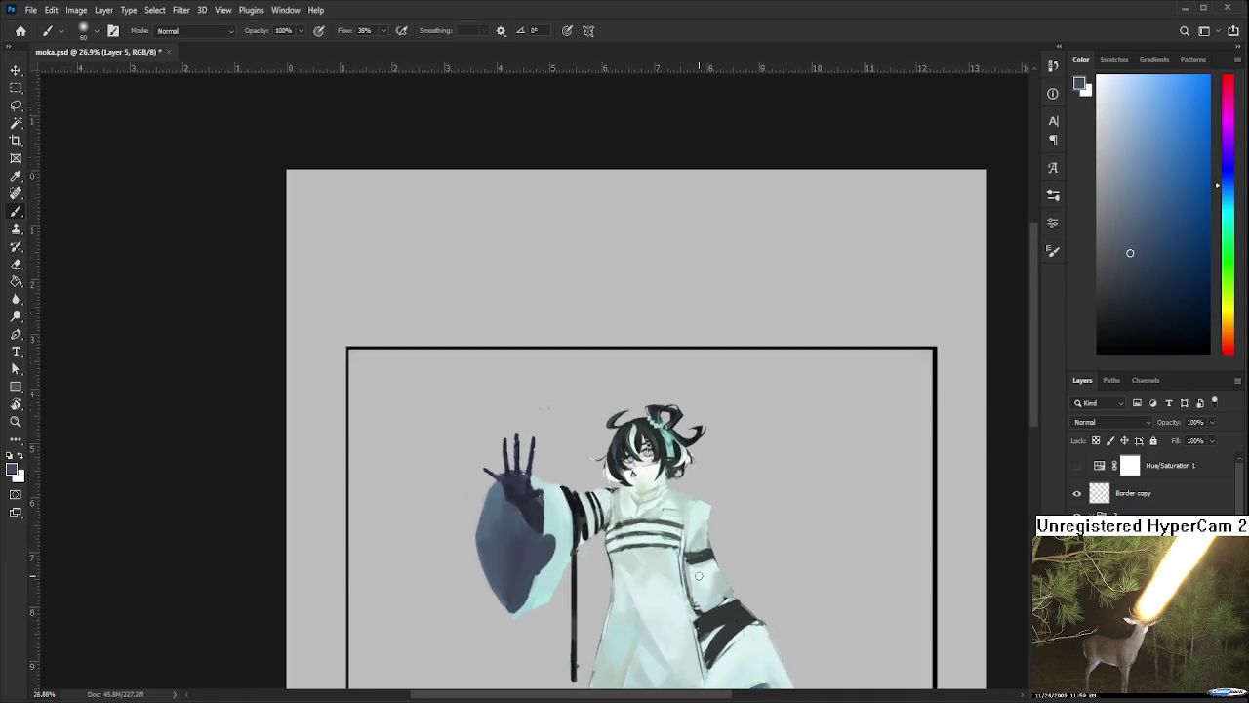
scroll(585, 390, down, 2)
scroll(630, 390, up, 2)
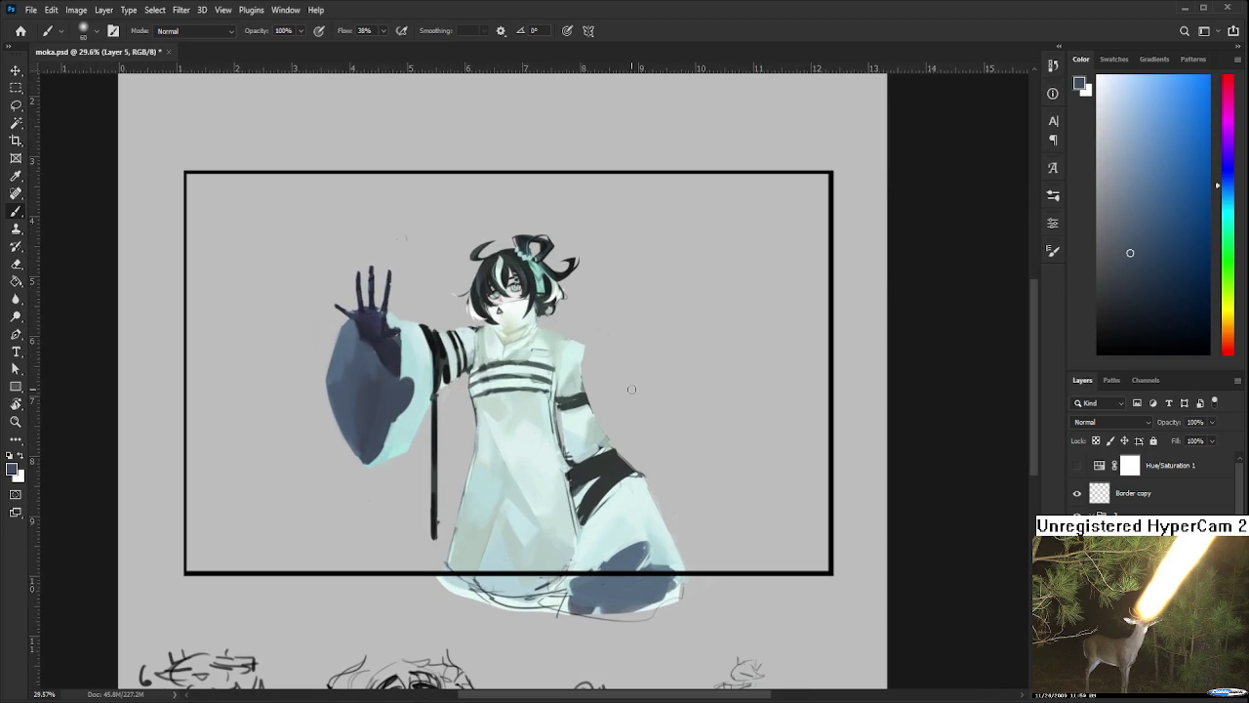
scroll(479, 367, up, 1)
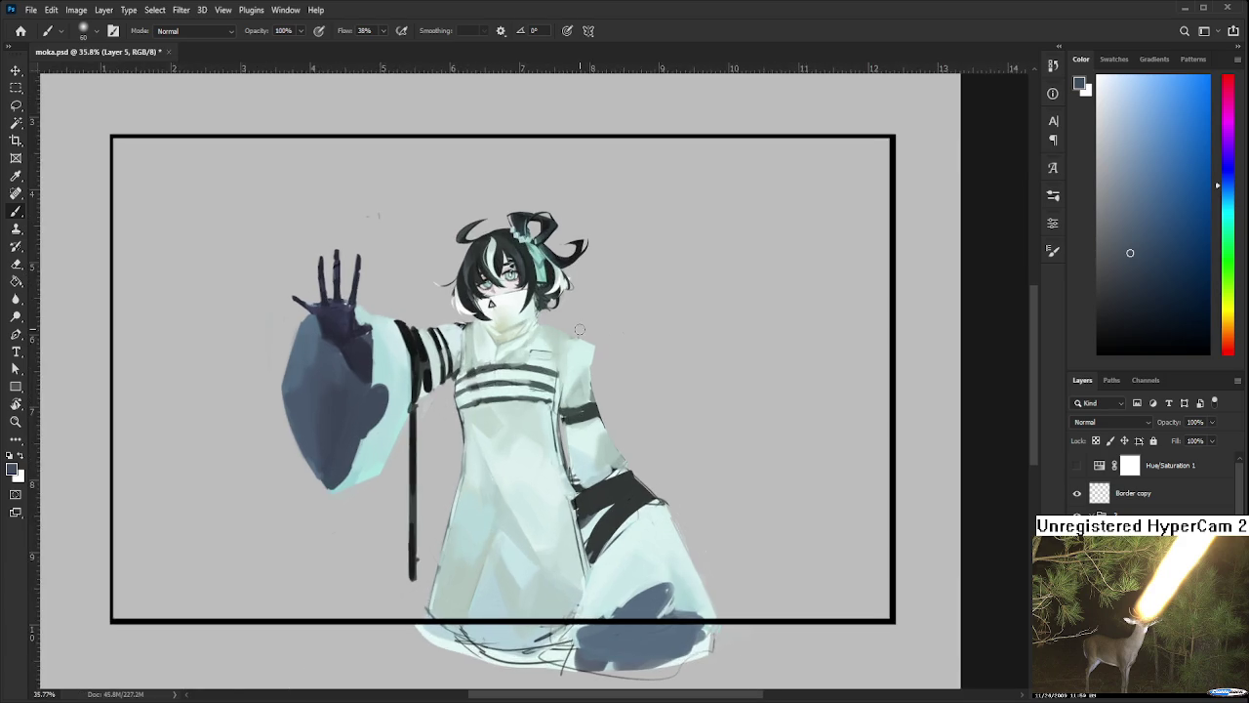
scroll(478, 367, up, 1)
scroll(478, 366, up, 1)
scroll(480, 364, up, 1)
scroll(479, 364, up, 1)
Sample dark teal and darken all three chest stripes, extending the top one toward the shoulder
key(r)
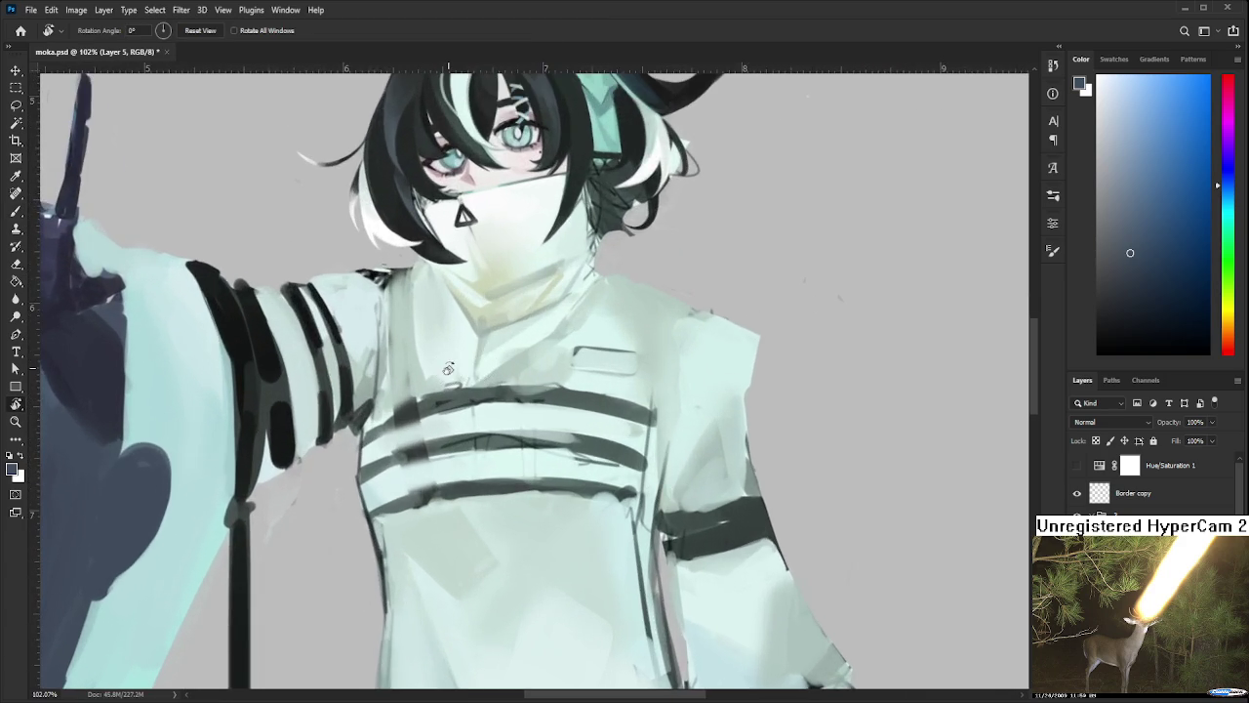
drag(479, 364, 476, 388)
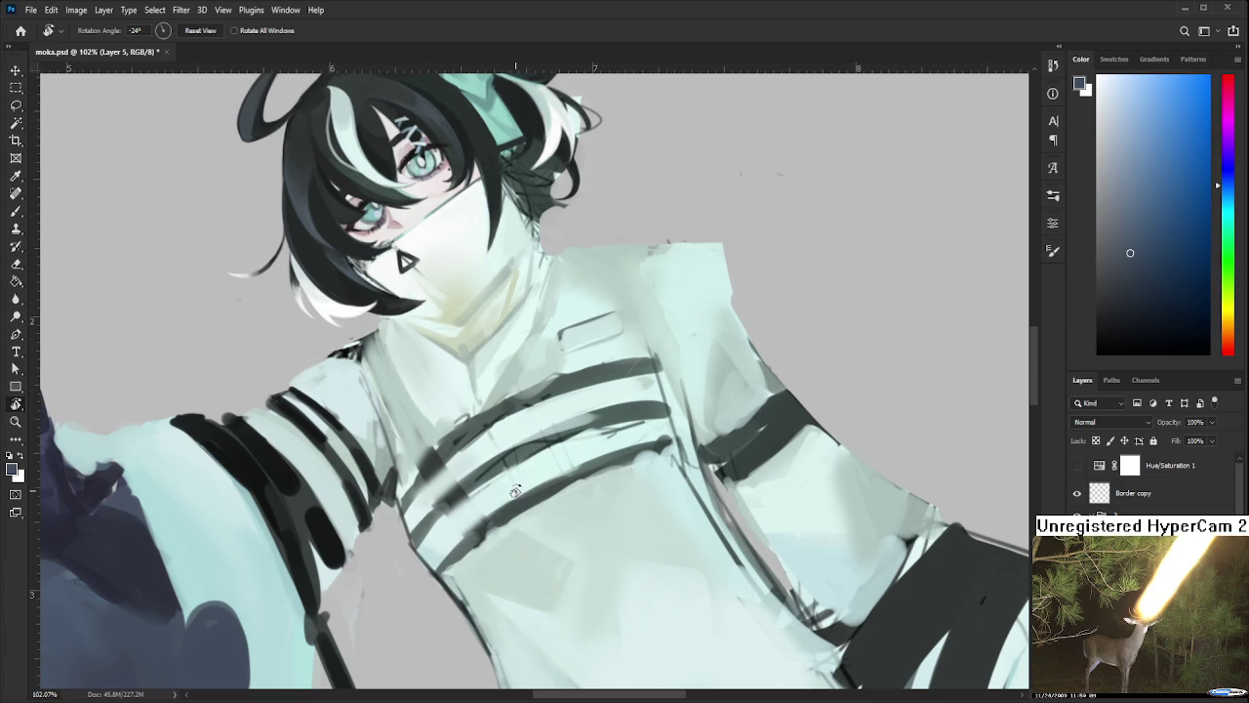
key(b)
alt+click(496, 412)
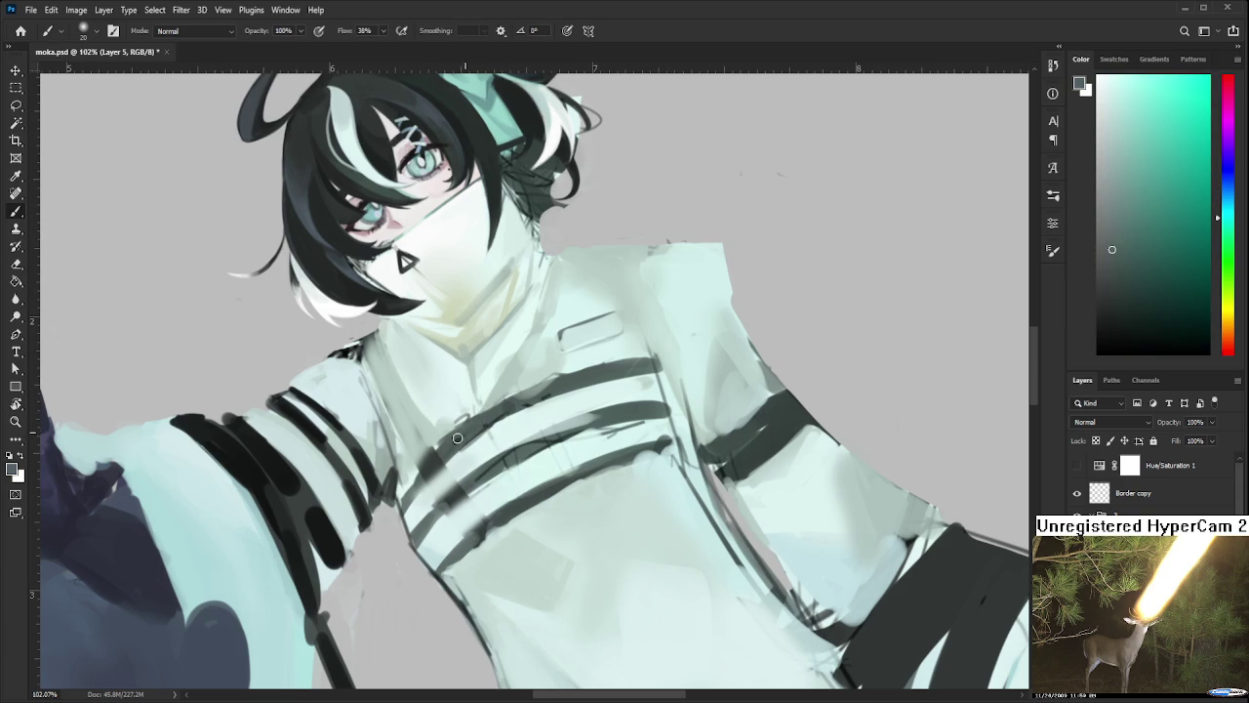
drag(493, 419, 681, 358)
alt+click(593, 361)
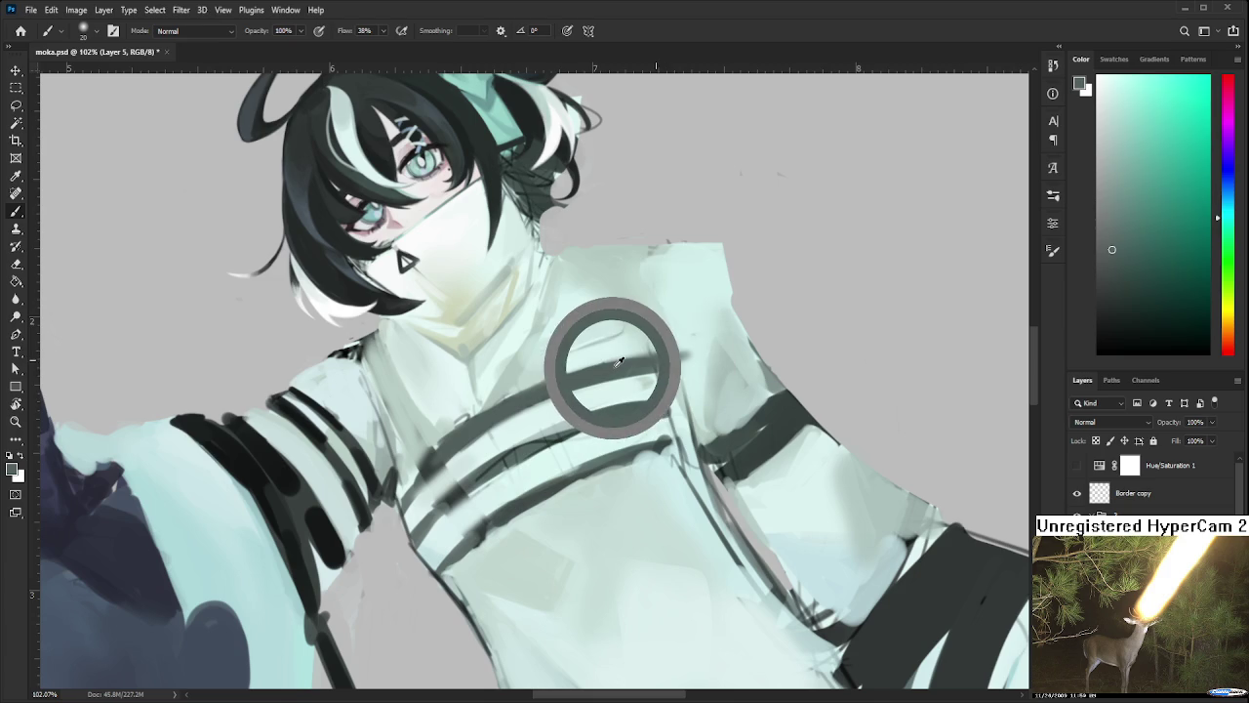
mouse_move(463, 488)
mouse_down()
mouse_move(583, 422)
mouse_move(663, 402)
mouse_up()
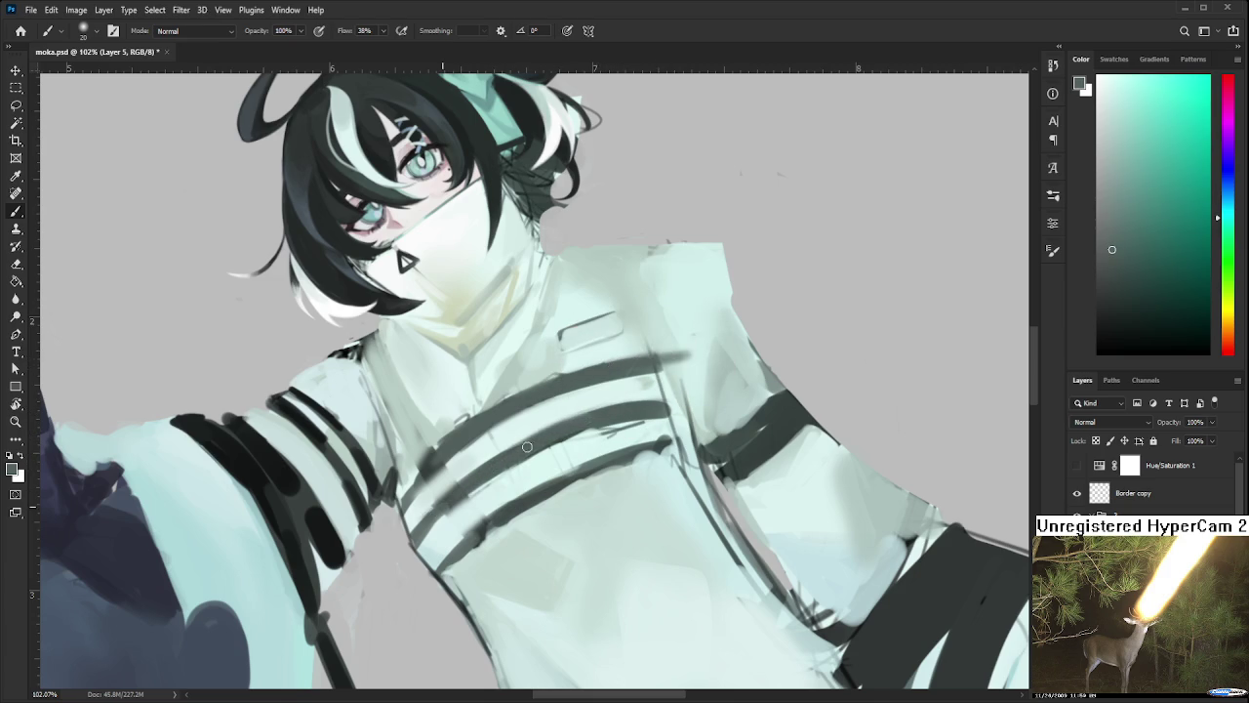
alt+click(532, 493)
drag(517, 503, 444, 581)
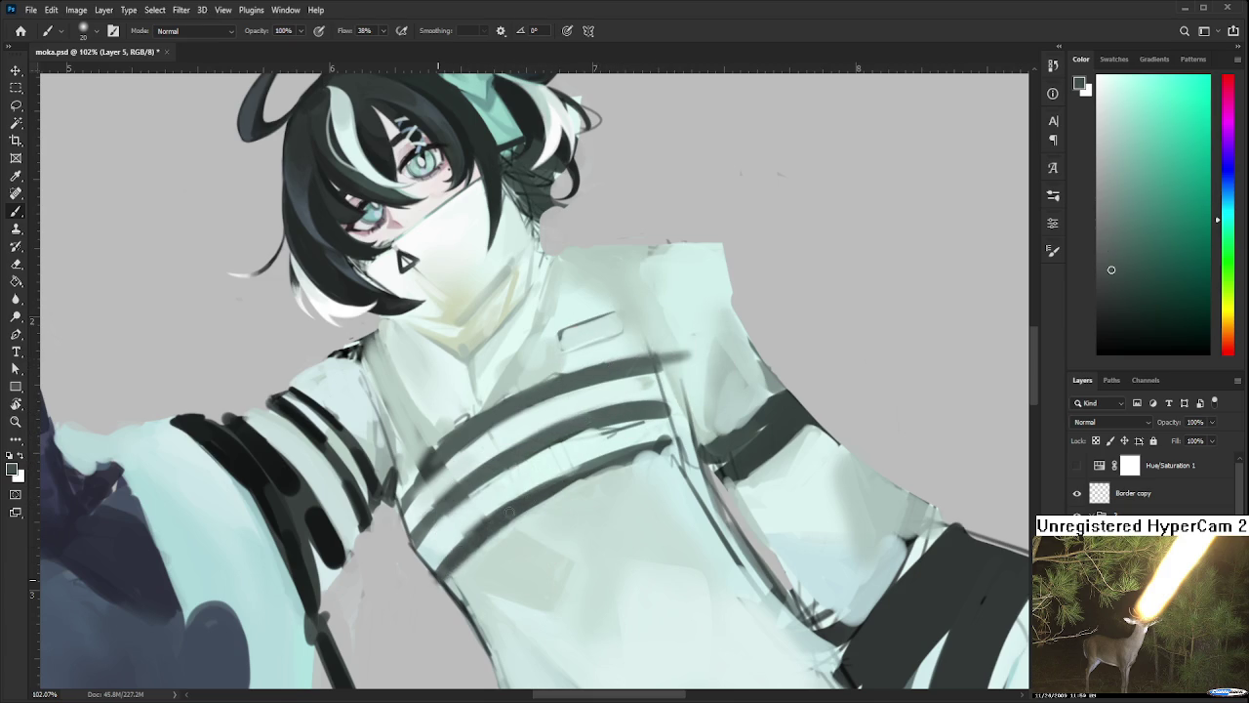
mouse_move(605, 457)
mouse_down()
mouse_move(691, 441)
mouse_move(719, 514)
mouse_move(691, 542)
mouse_up()
key(r)
scroll(719, 514, down, 5)
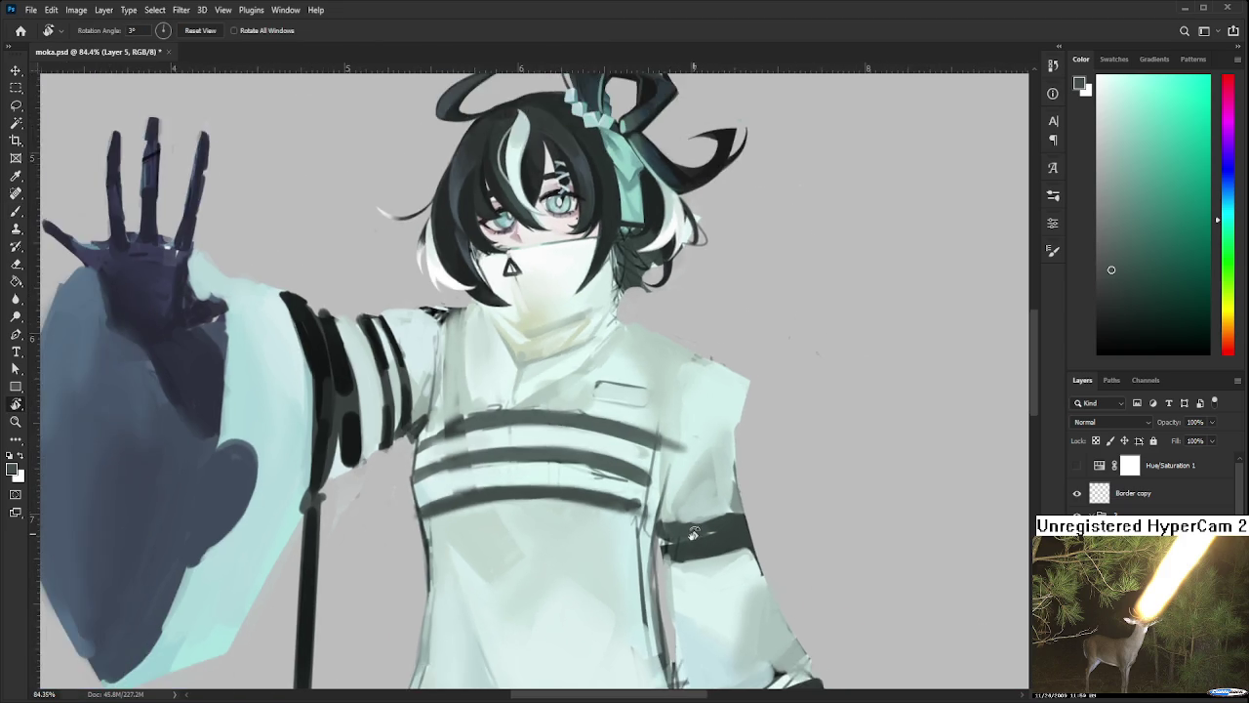
Sample pale mint from the jacket and raise the brush size to 25
scroll(691, 543, down, 2)
scroll(716, 515, down, 2)
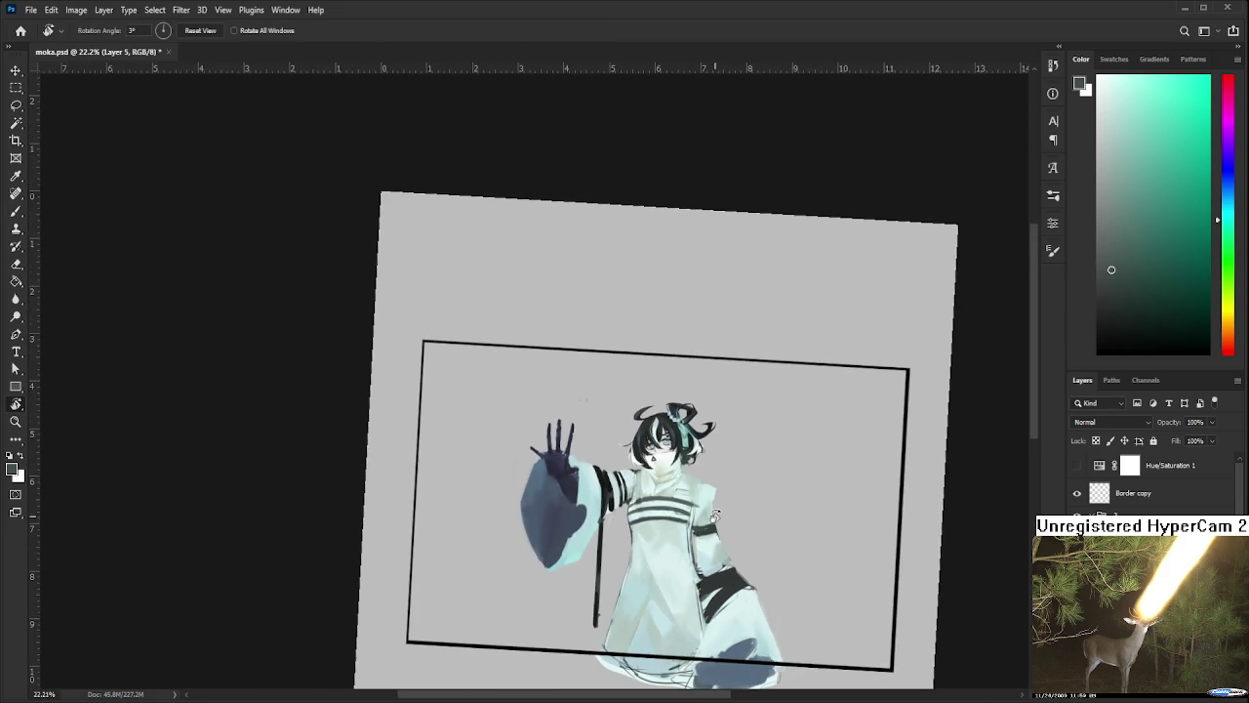
scroll(715, 516, up, 2)
scroll(686, 497, up, 1)
scroll(686, 498, up, 1)
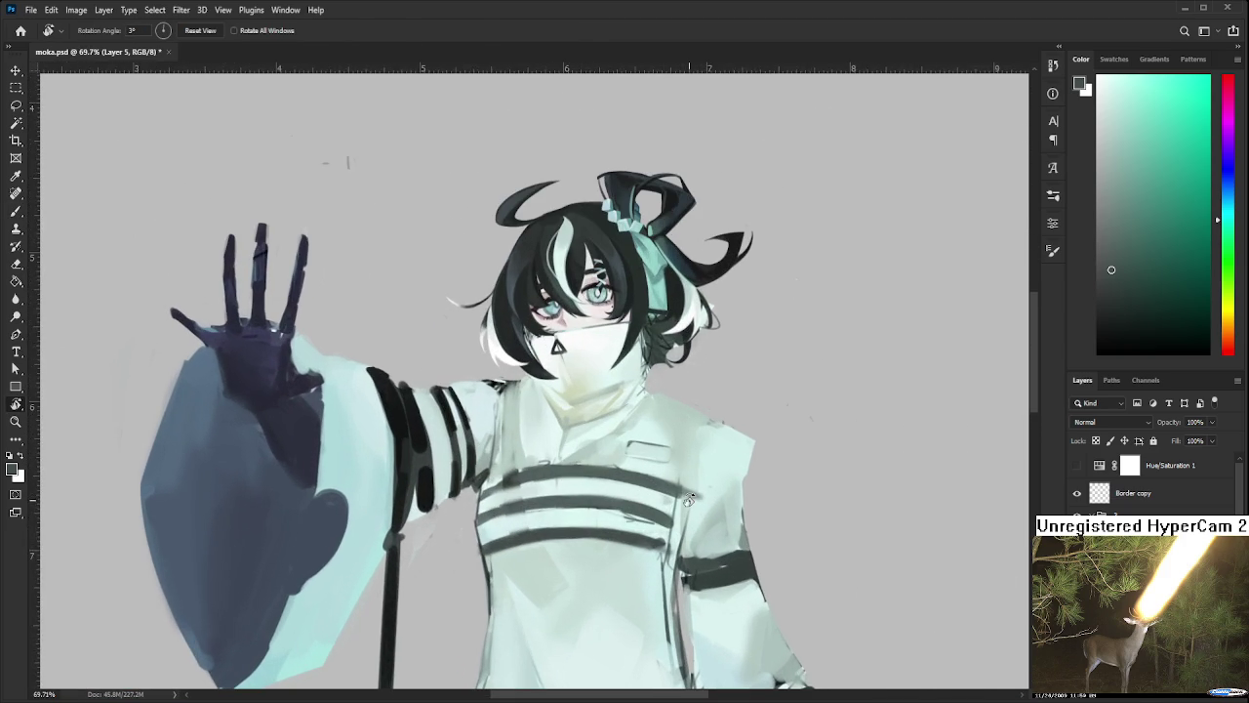
key(b)
alt+click(684, 475)
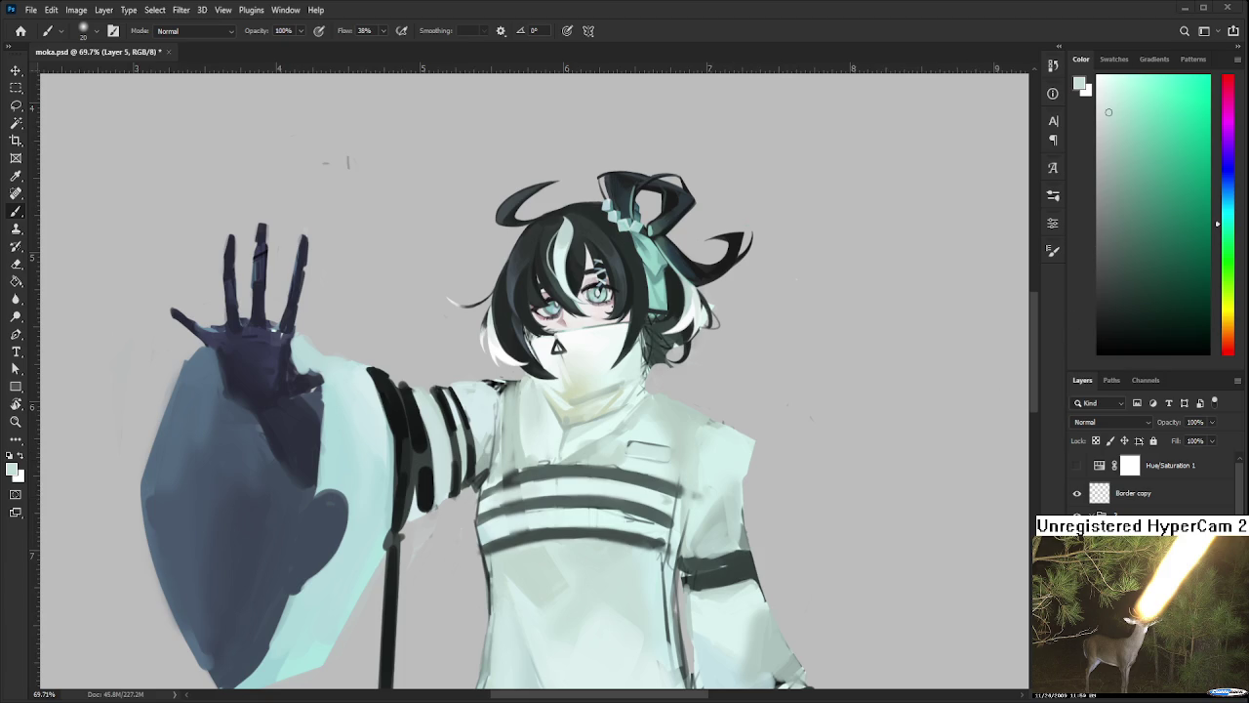
key(bracketright)
scroll(519, 555, up, 2)
scroll(501, 493, up, 3)
scroll(501, 493, up, 1)
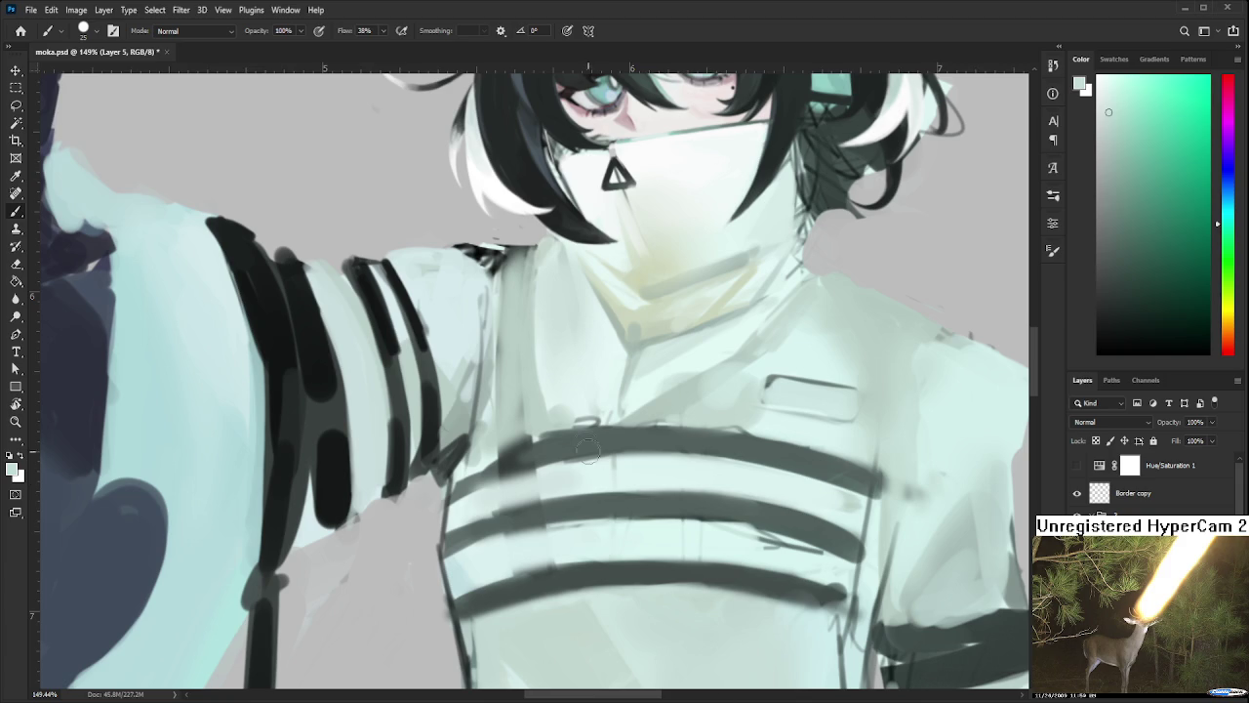
scroll(580, 440, down, 1)
scroll(575, 439, down, 2)
Turn the head sideways in view and add a pale yellow-green stroke beneath the mask
drag(575, 438, 495, 592)
scroll(496, 593, up, 2)
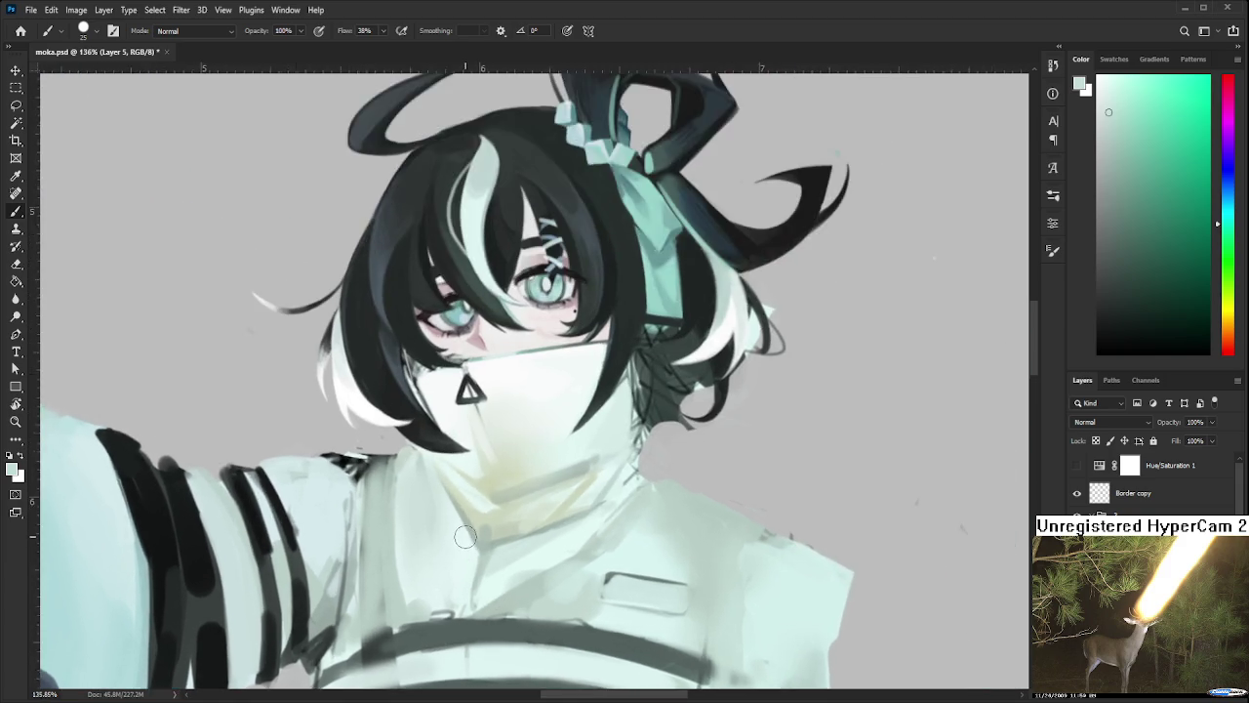
scroll(496, 547, up, 2)
key(r)
drag(574, 438, 493, 438)
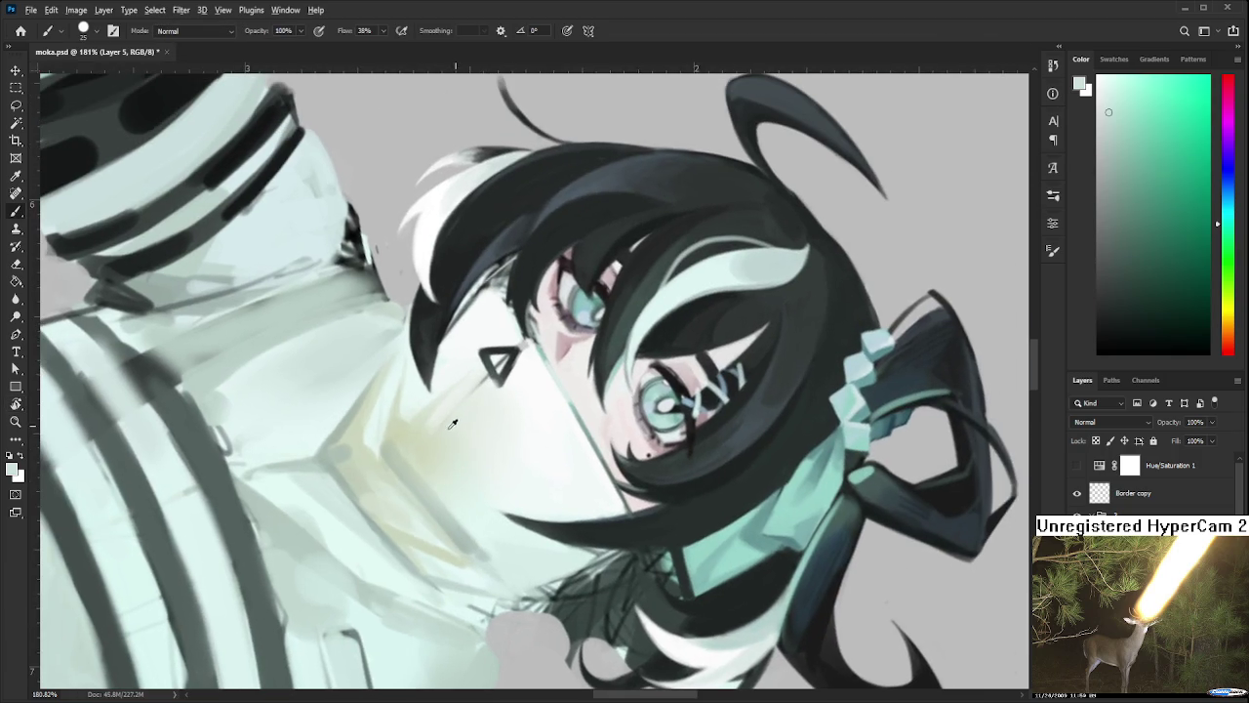
alt+click(409, 435)
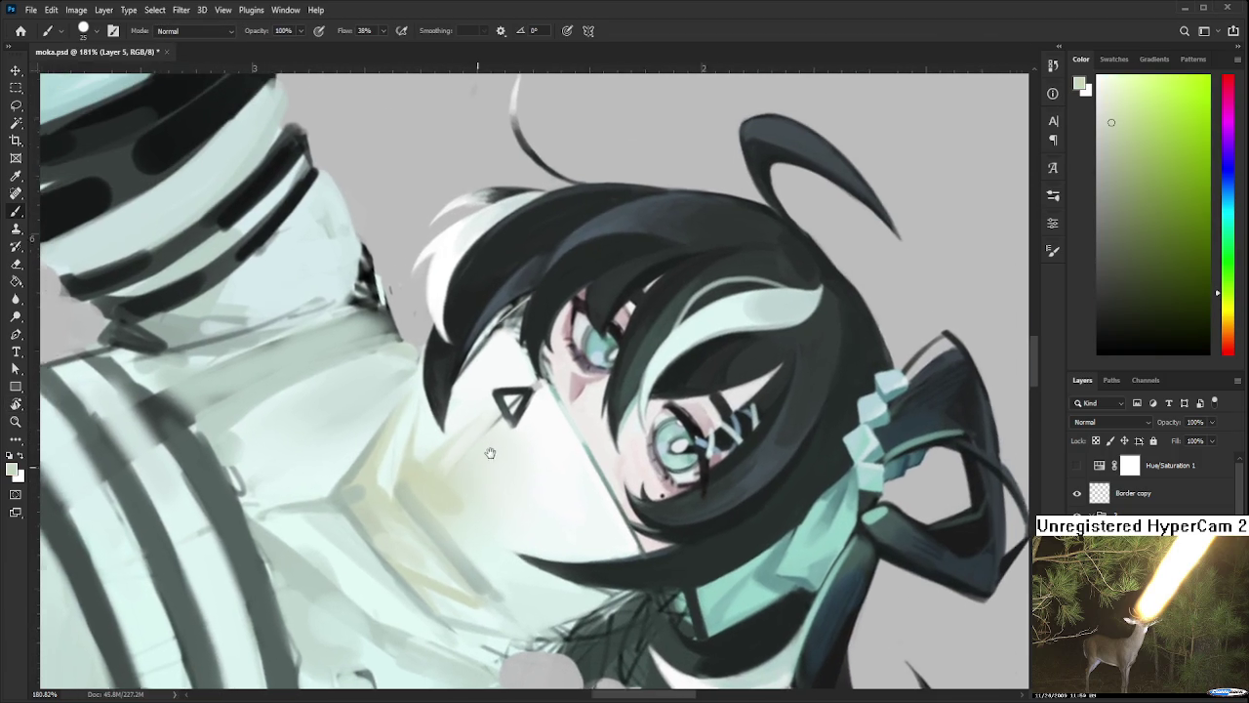
drag(441, 427, 463, 473)
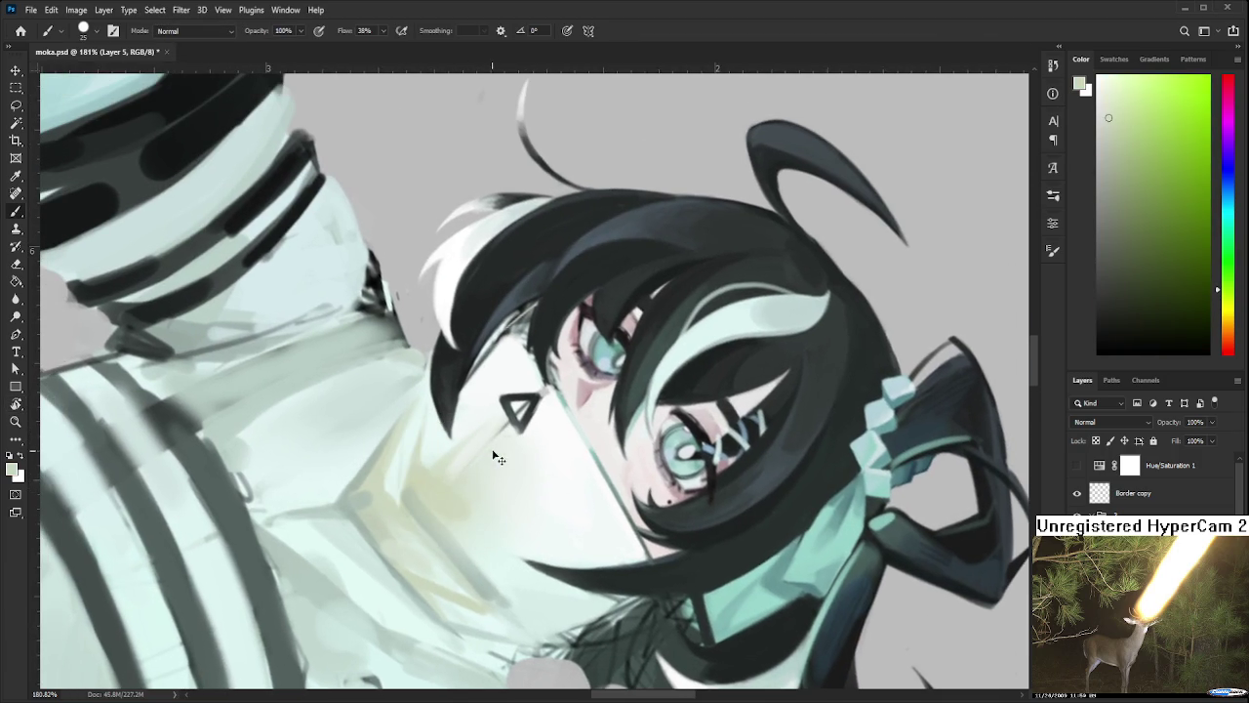
alt+click(522, 449)
alt+click(453, 490)
drag(506, 445, 406, 568)
alt+click(455, 500)
Paint yellowish shading on the collar, with the view tilted to -16°
key(r)
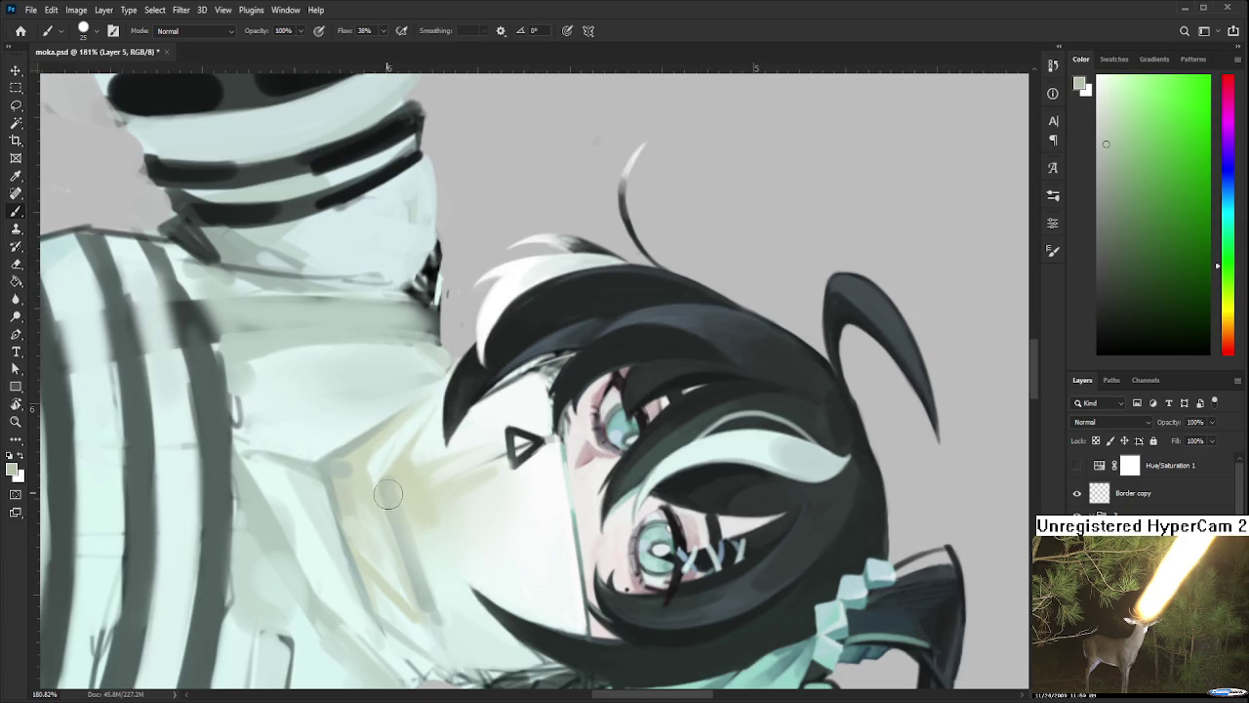
drag(390, 494, 423, 559)
alt+click(419, 568)
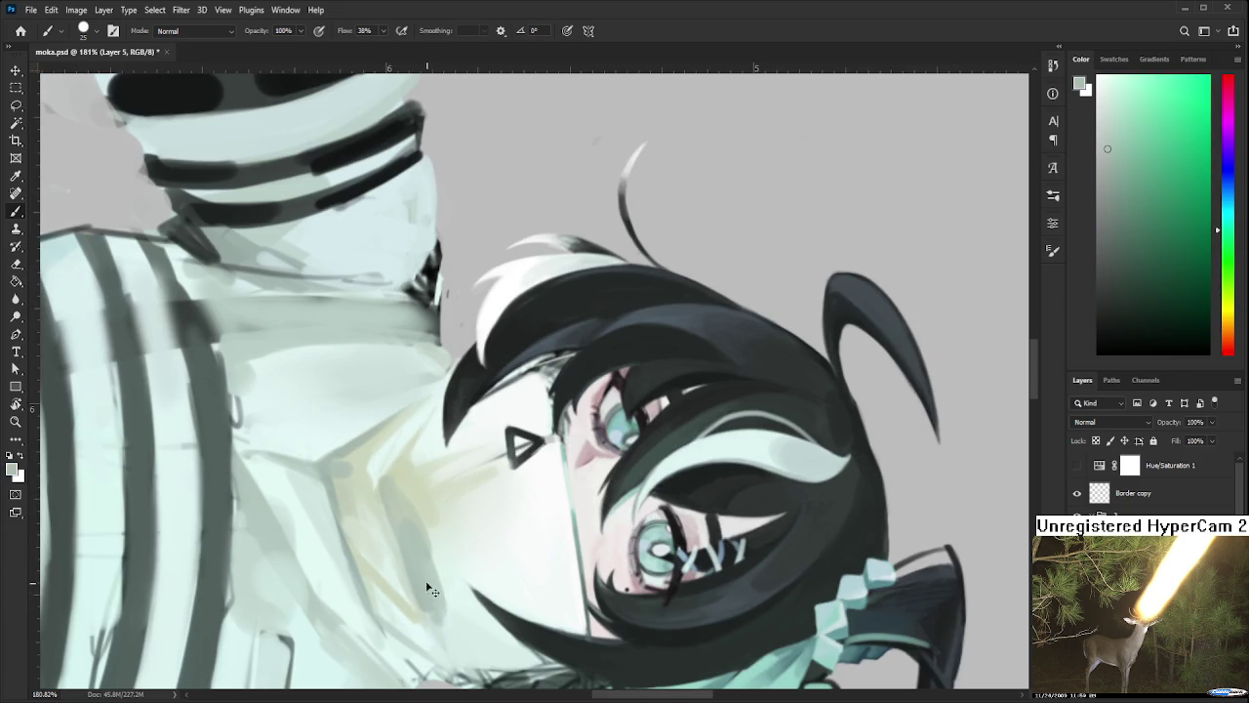
key(r)
mouse_move(410, 542)
mouse_down()
mouse_move(545, 437)
mouse_move(548, 479)
mouse_move(602, 436)
mouse_up()
key(b)
Sample neck shades and add yellowish strokes to the neck shading
alt+click(602, 429)
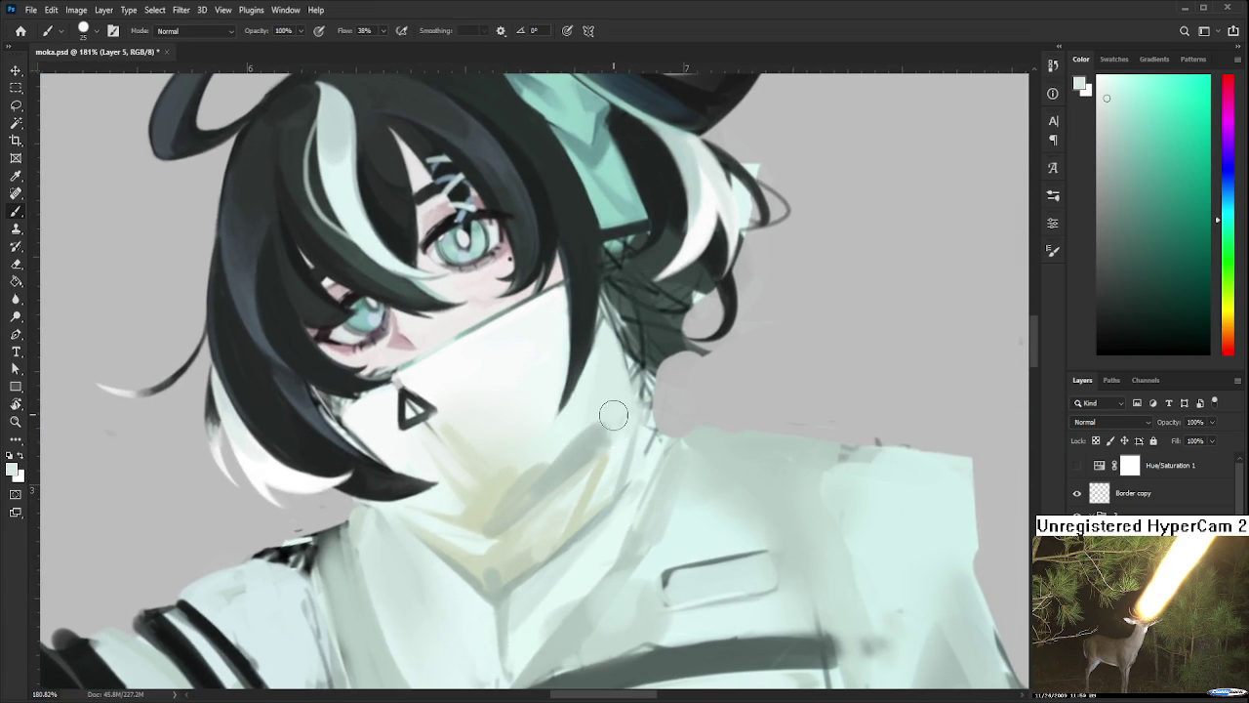
alt+click(567, 464)
alt+click(519, 494)
alt+click(483, 512)
mouse_move(501, 488)
mouse_down()
mouse_move(483, 531)
mouse_move(510, 490)
mouse_up()
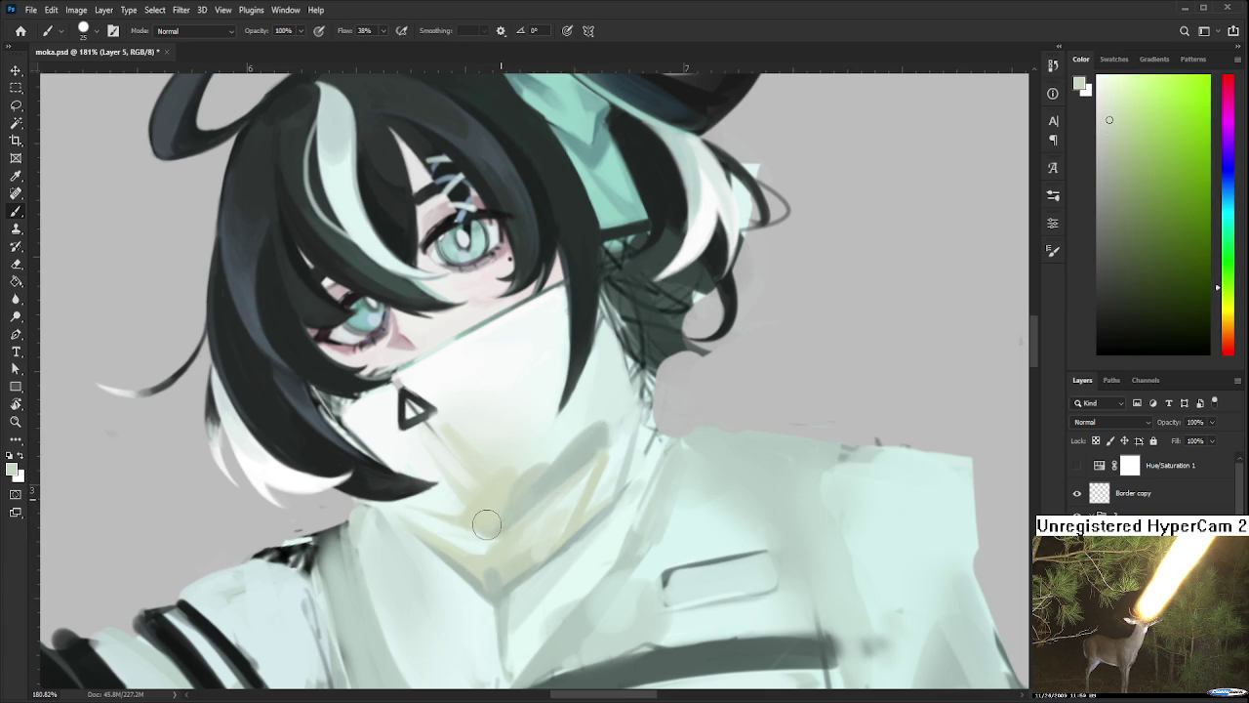
alt+click(512, 507)
mouse_move(502, 517)
mouse_down()
mouse_move(478, 546)
mouse_move(393, 522)
mouse_move(492, 514)
mouse_move(451, 537)
mouse_up()
Re-rotate the view and pick a green, then a darker grey-cyan colour
key(r)
key(Escape)
key(r)
alt+click(433, 595)
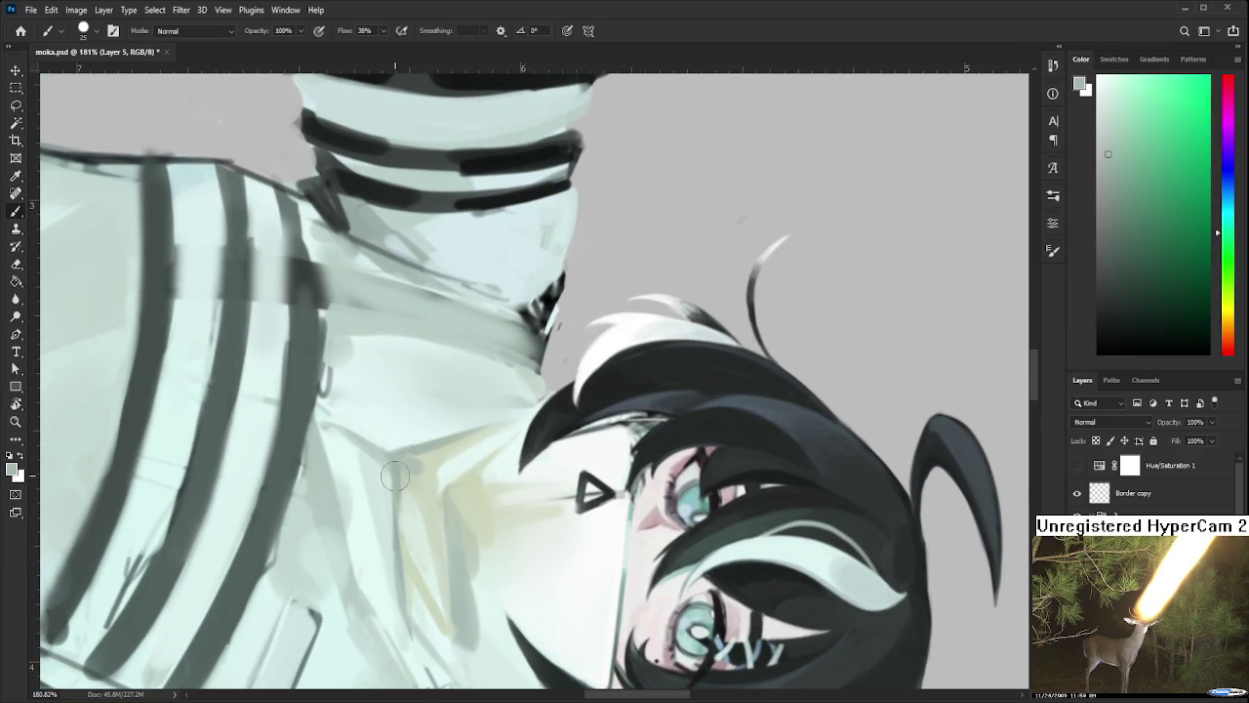
alt+click(410, 654)
key(r)
drag(607, 581, 468, 419)
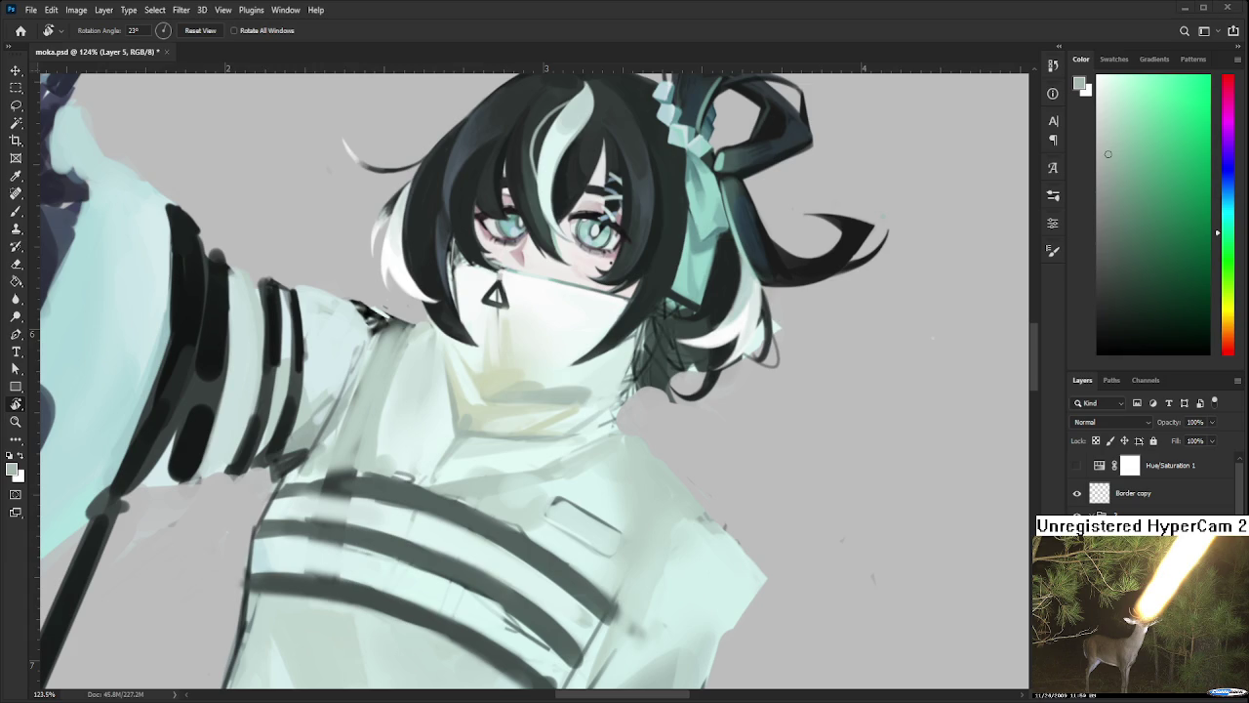
Rotate the view nearly upright, zoom to the face and collar, and sample a lighter bluish tint with a smaller brush
drag(585, 420, 552, 503)
scroll(551, 503, up, 3)
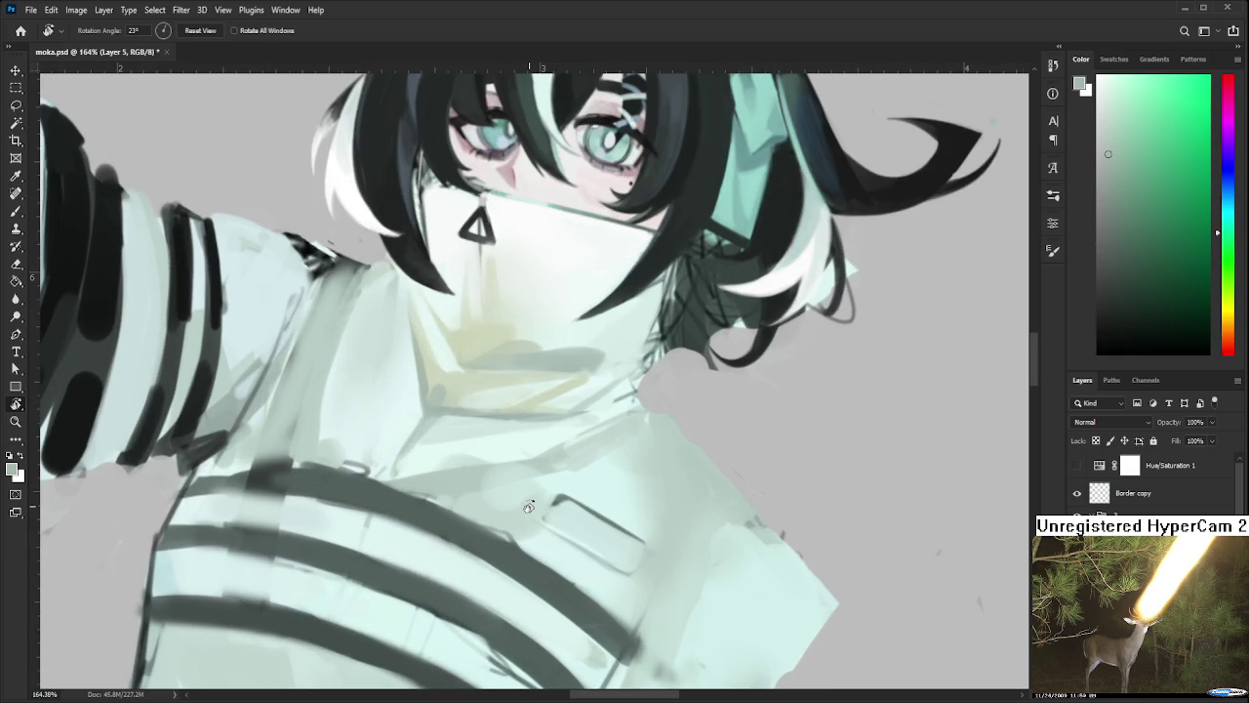
mouse_move(536, 435)
mouse_down()
mouse_move(587, 486)
mouse_move(525, 430)
mouse_up()
key(b)
key(bracketleft)
key(bracketleft)
key(bracketleft)
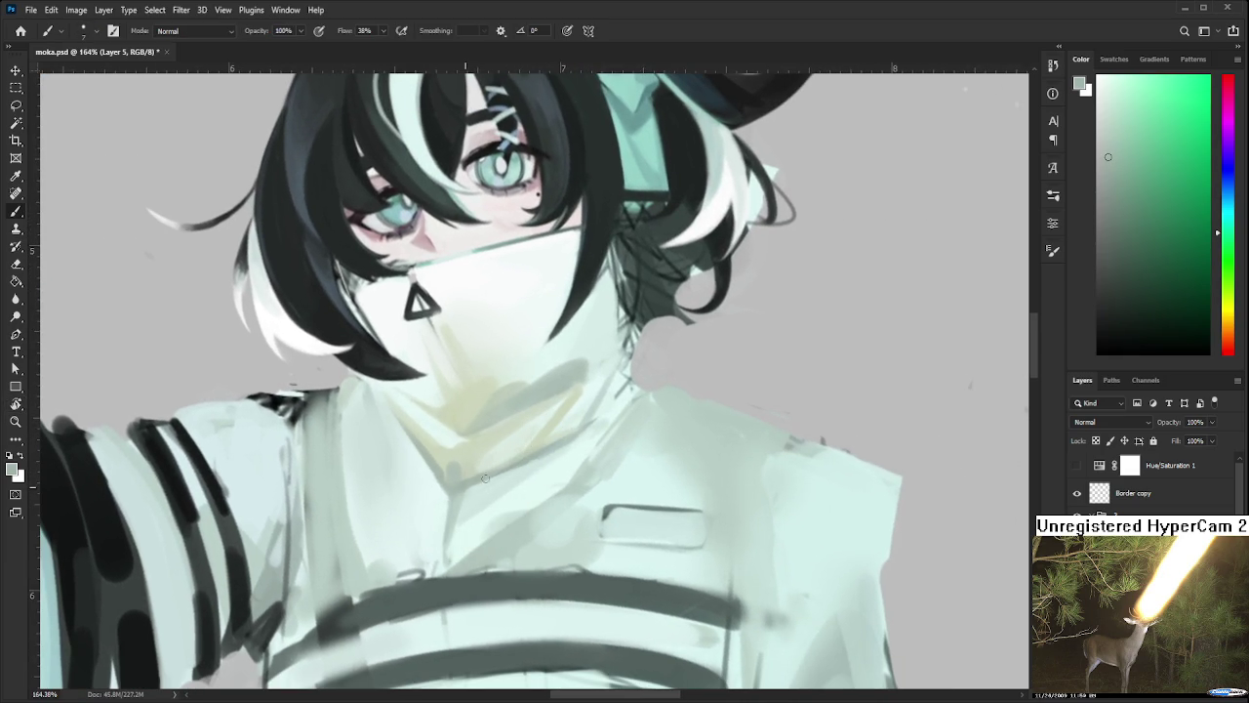
alt+click(523, 469)
Rotate the canvas view and sample colours from near the collar and robe
key(r)
drag(603, 416, 532, 458)
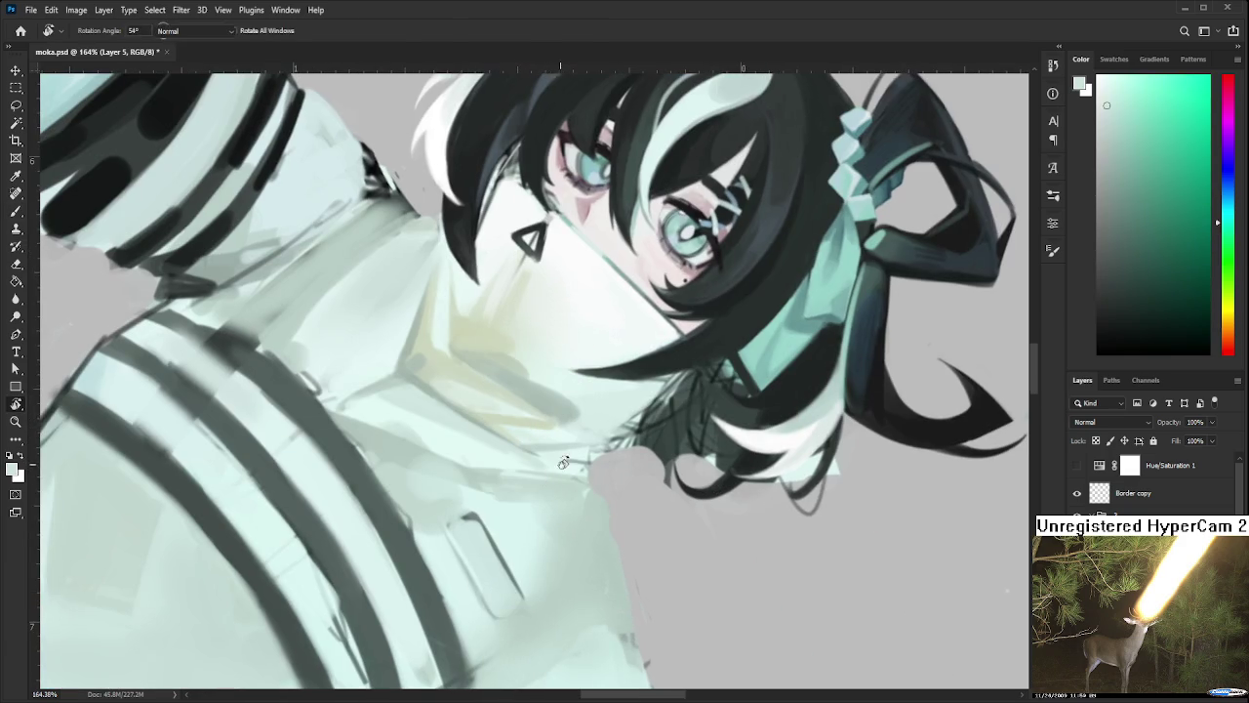
alt+click(554, 480)
alt+click(521, 461)
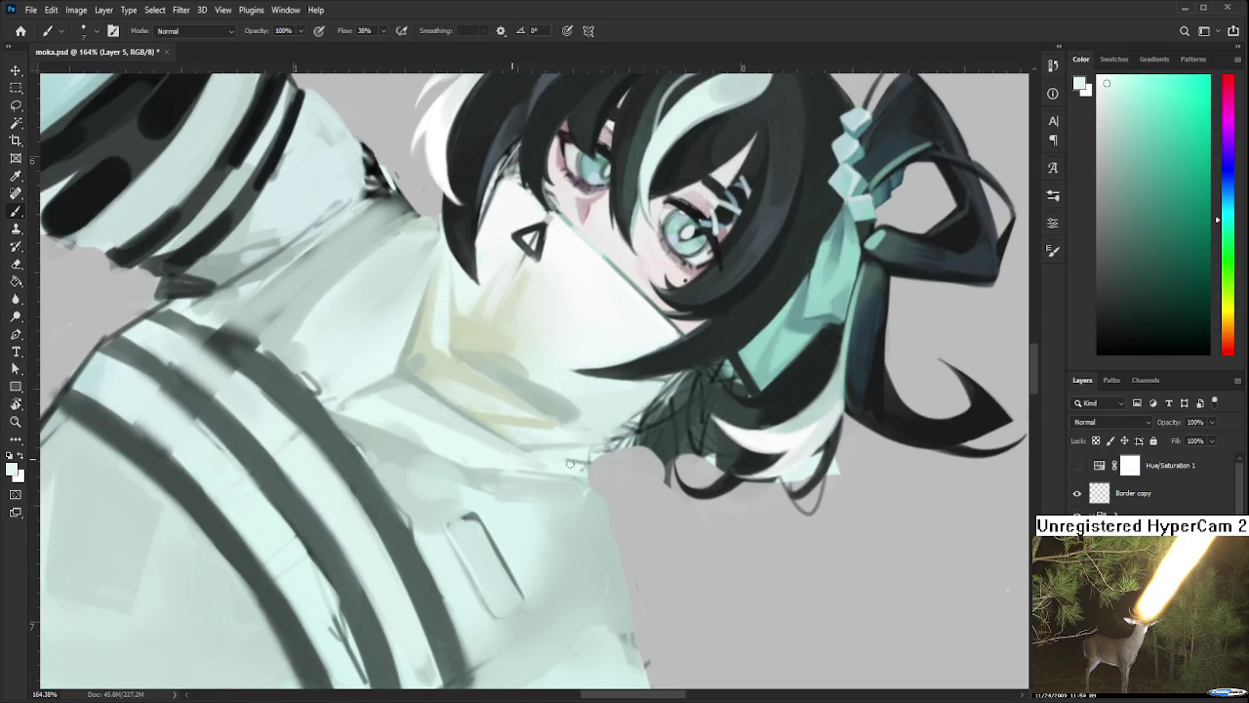
key(r)
drag(601, 435, 540, 390)
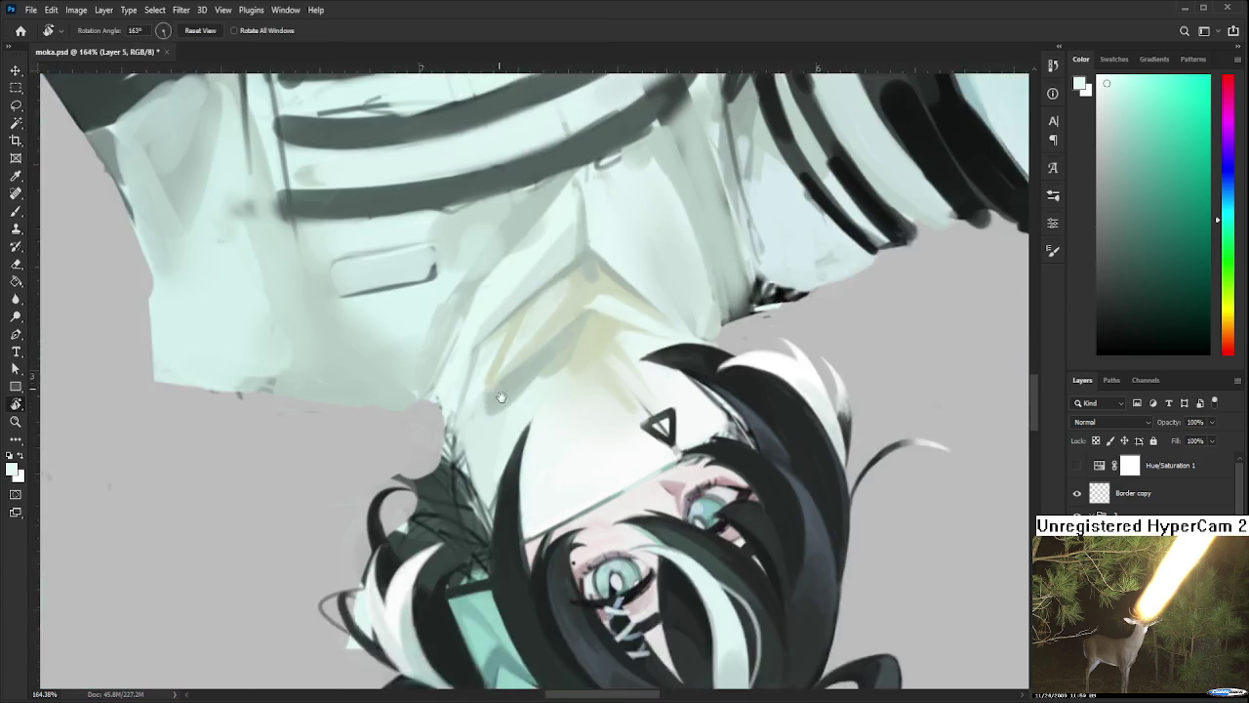
key(b)
alt+click(535, 386)
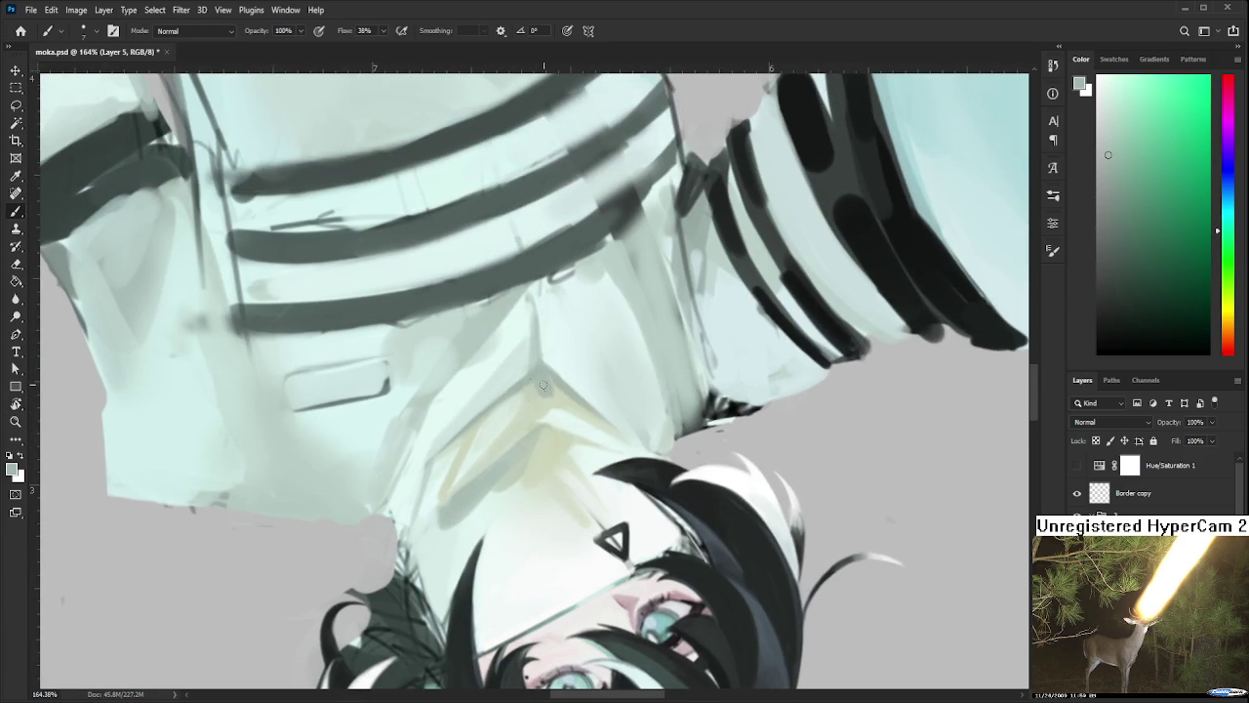
Paint a thin grey fold line on the robe, then resample near-white and collar tones
drag(543, 386, 481, 527)
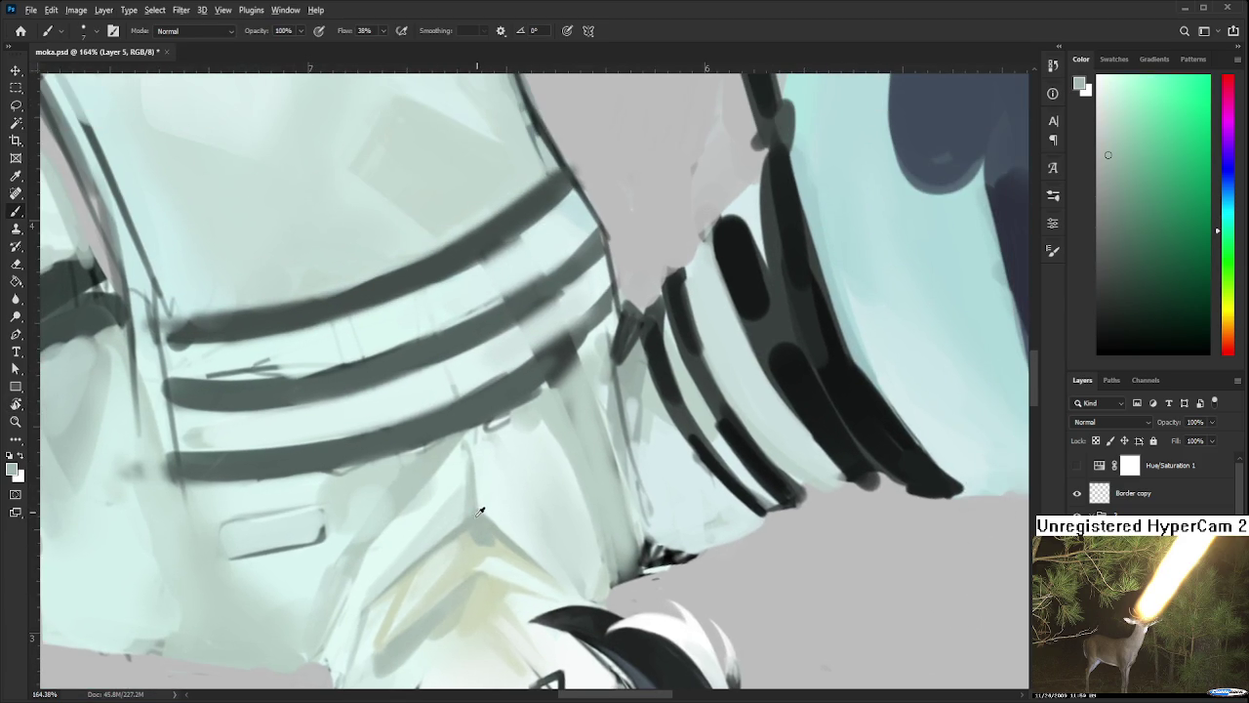
mouse_move(475, 485)
mouse_down()
mouse_move(469, 435)
mouse_move(466, 565)
mouse_move(504, 474)
mouse_up()
alt+click(472, 456)
key(r)
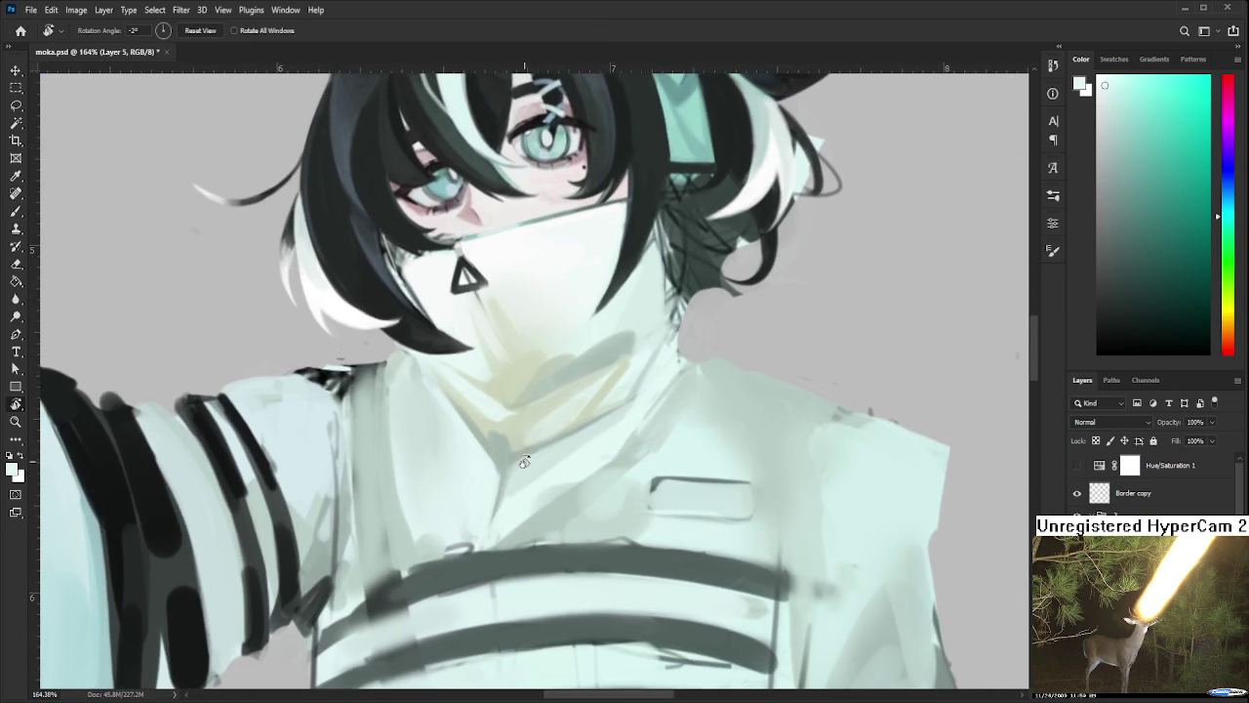
key(b)
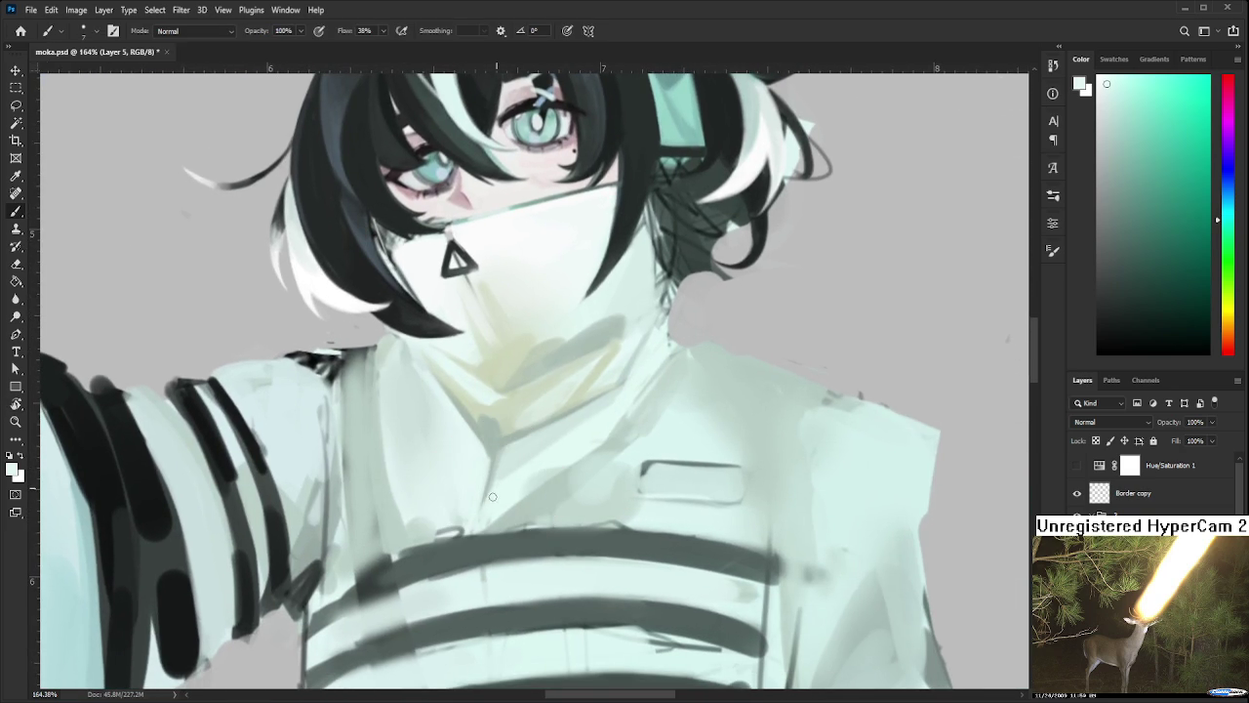
alt+click(491, 474)
scroll(523, 448, down, 2)
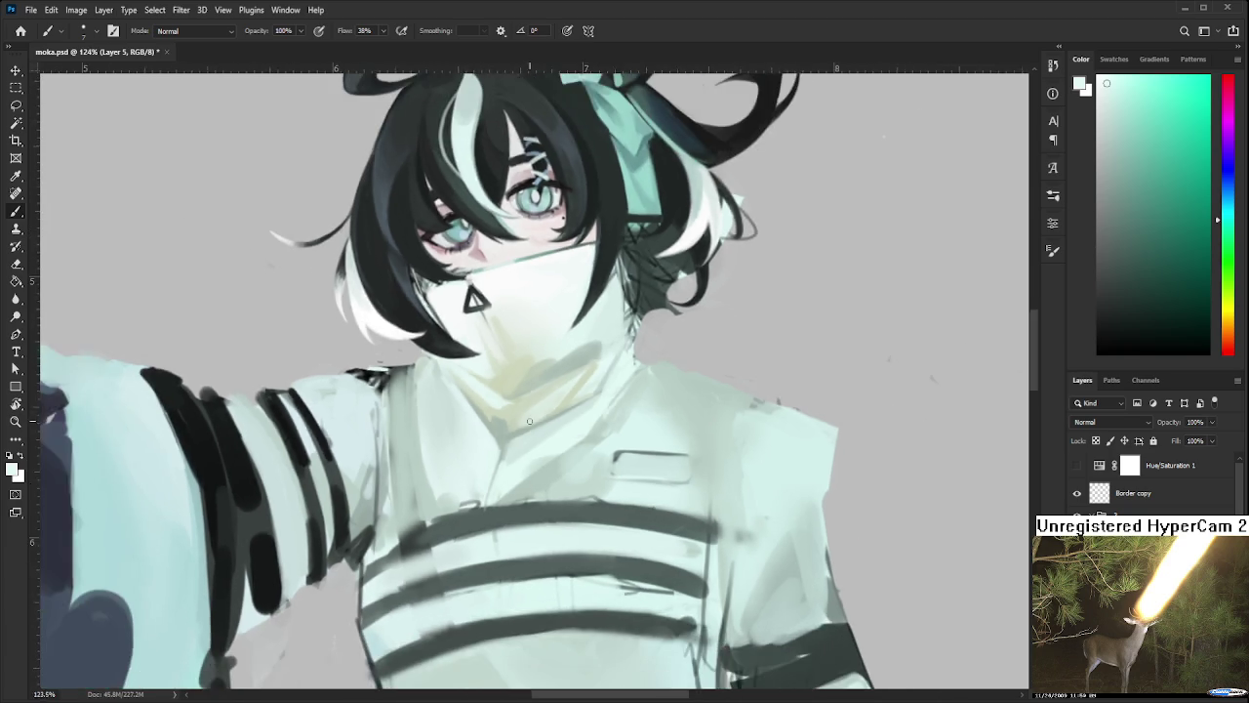
scroll(508, 457, down, 2)
scroll(464, 468, down, 1)
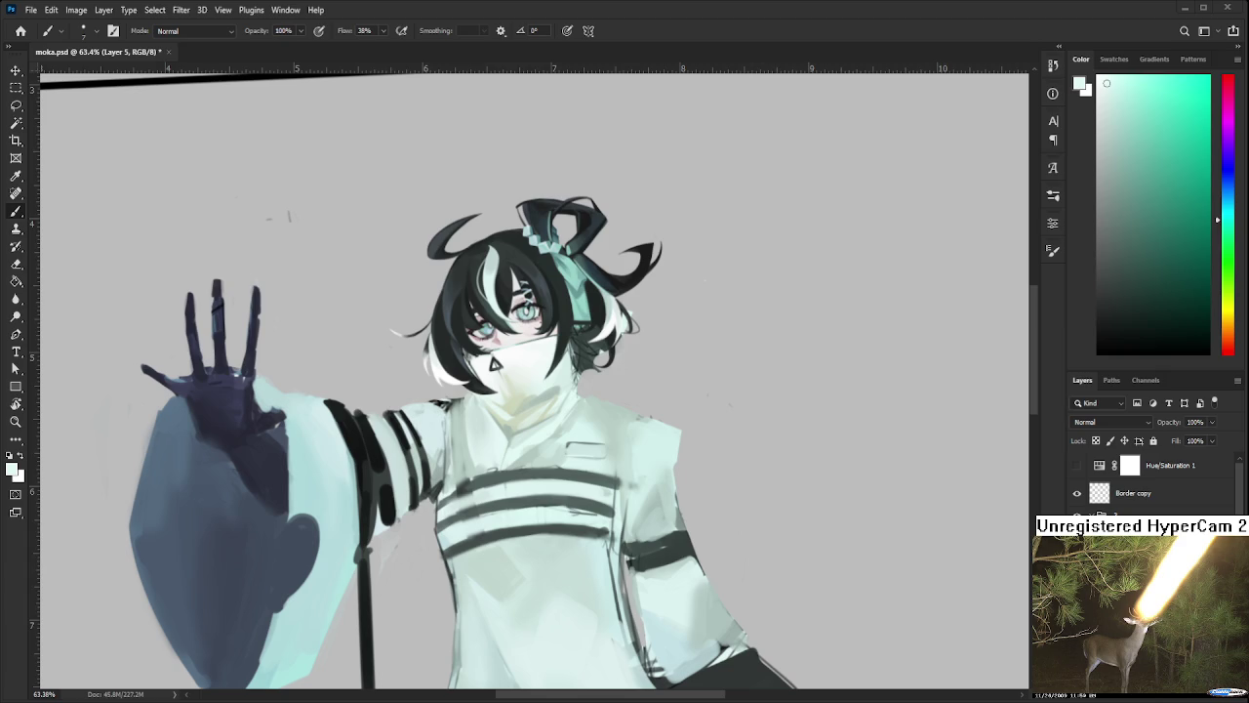
scroll(551, 407, up, 2)
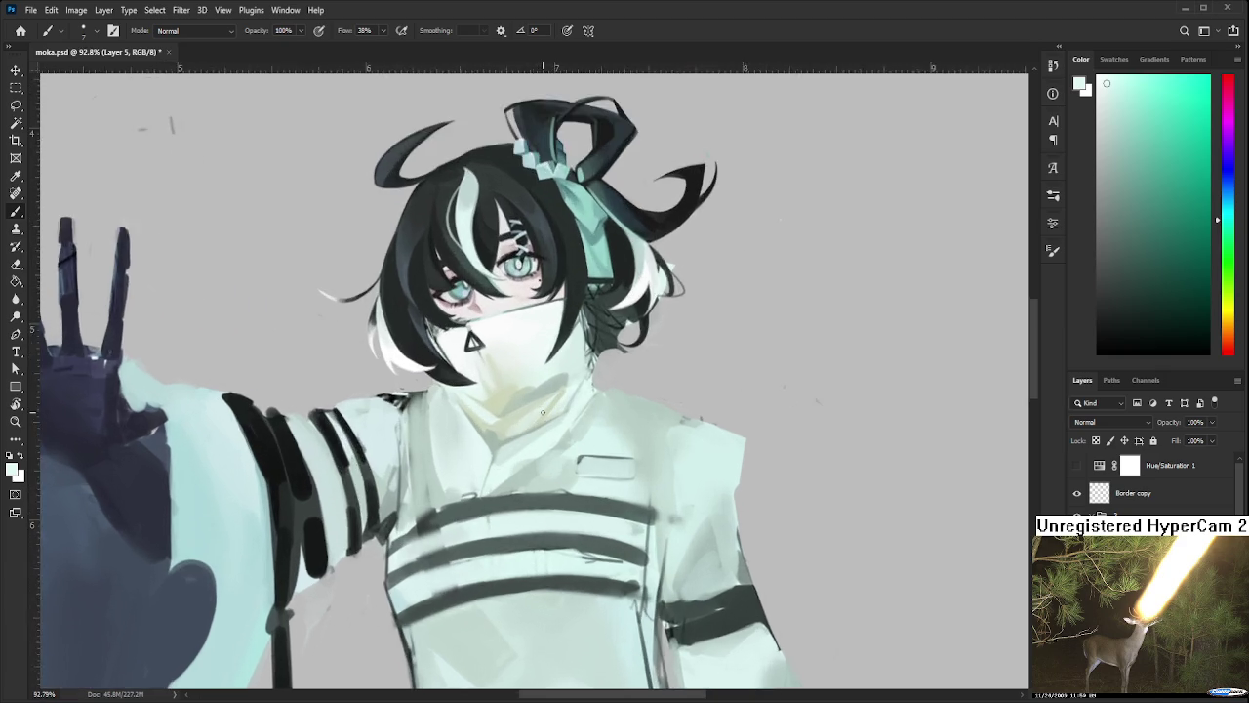
Zoom in on the collar, shrink the brush, and sample light grey, robe and yellow-green tones
scroll(547, 412, up, 2)
scroll(537, 420, up, 2)
scroll(527, 429, up, 2)
drag(523, 435, 519, 444)
alt+click(529, 382)
key(bracketleft)
key(bracketleft)
key(bracketleft)
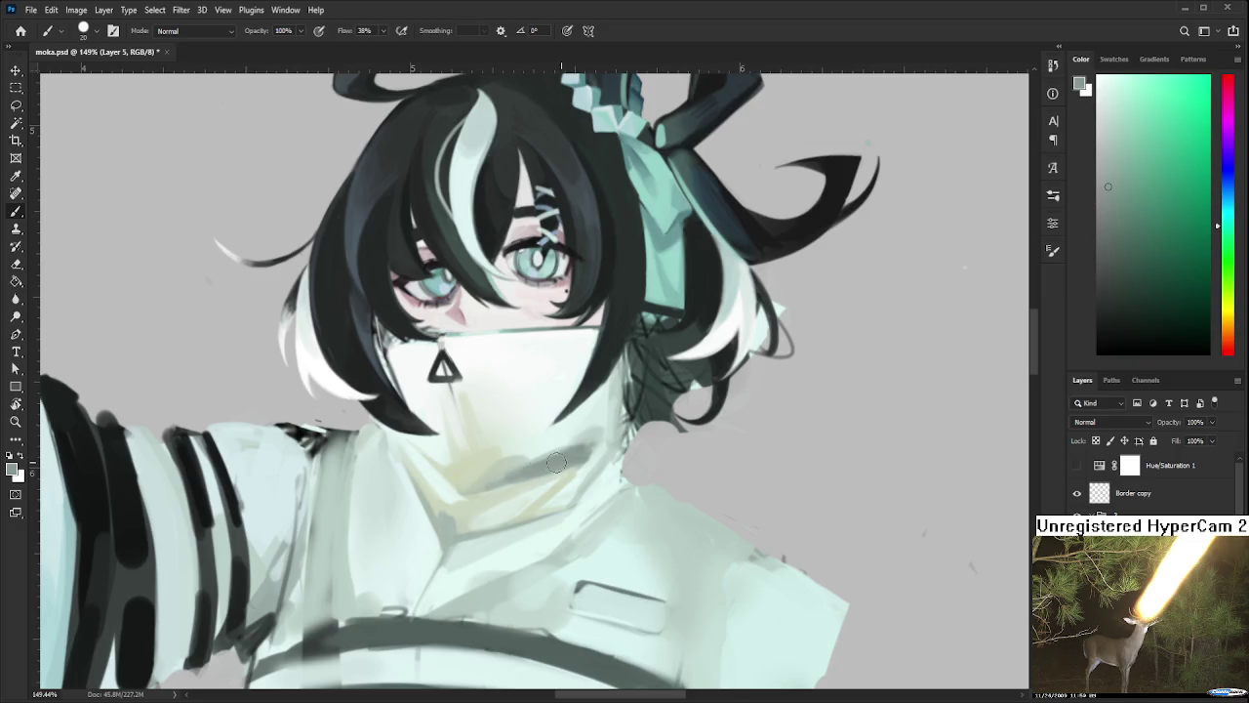
alt+click(599, 433)
alt+click(579, 452)
alt+click(547, 467)
alt+click(432, 496)
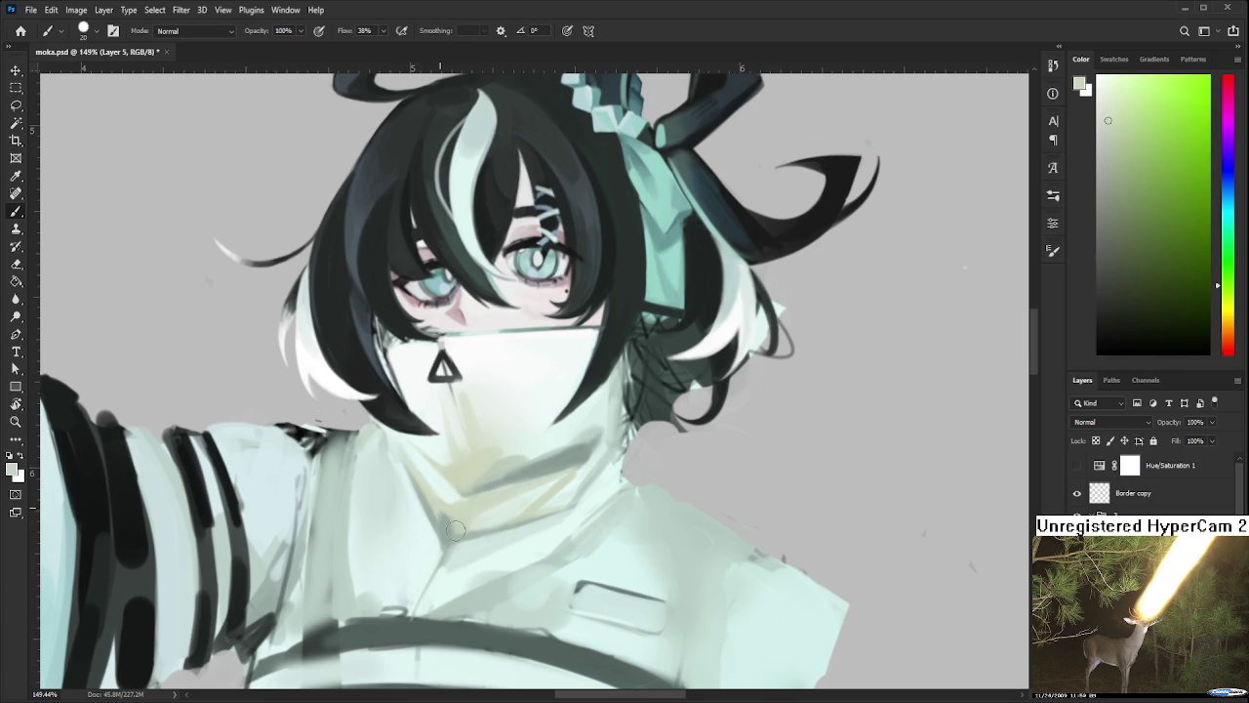
alt+click(456, 530)
Centre the neck and sample paler and greener tones around it
drag(446, 497, 468, 436)
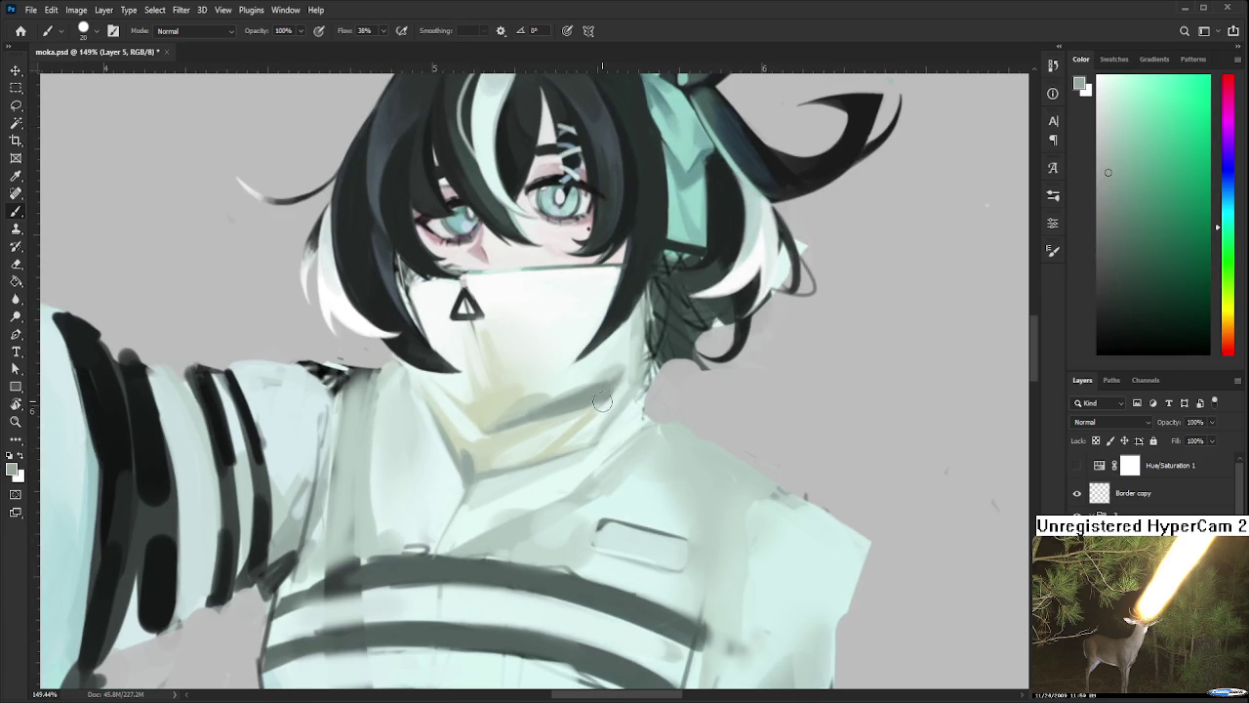
alt+click(553, 412)
alt+click(627, 384)
drag(614, 383, 548, 468)
alt+click(560, 451)
alt+click(543, 445)
alt+click(471, 460)
drag(477, 490, 474, 446)
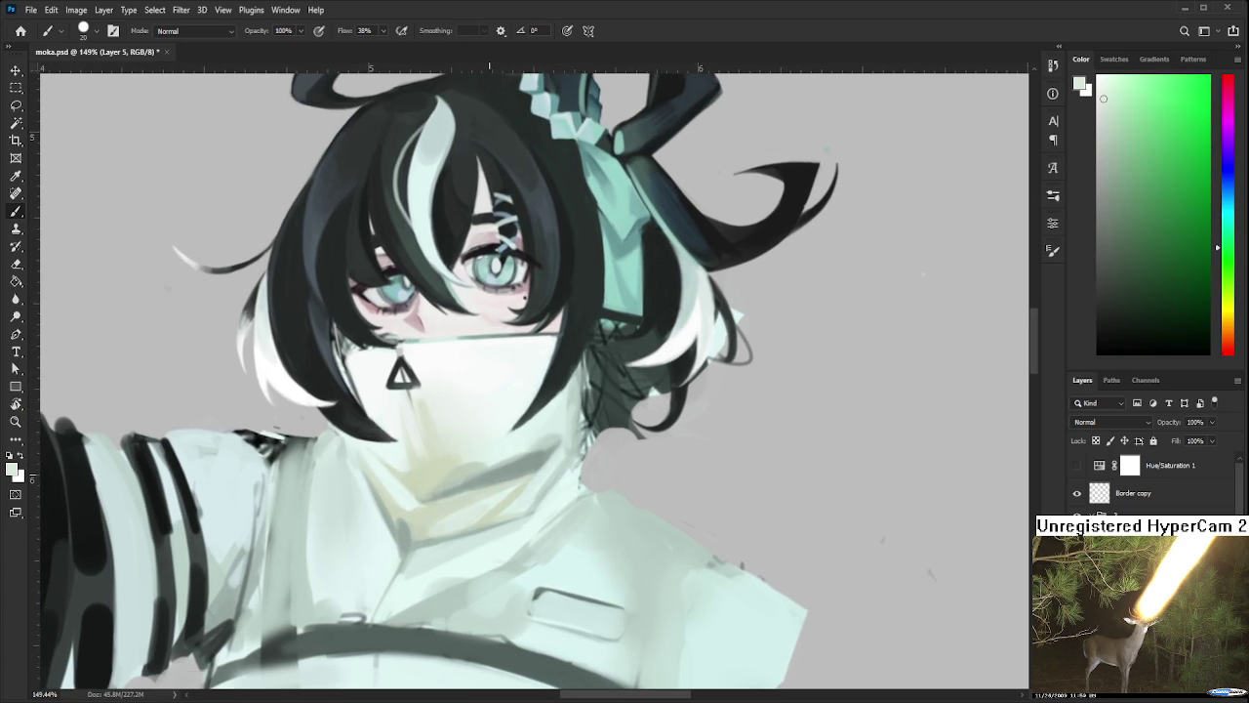
scroll(474, 446, down, 5)
scroll(462, 449, up, 2)
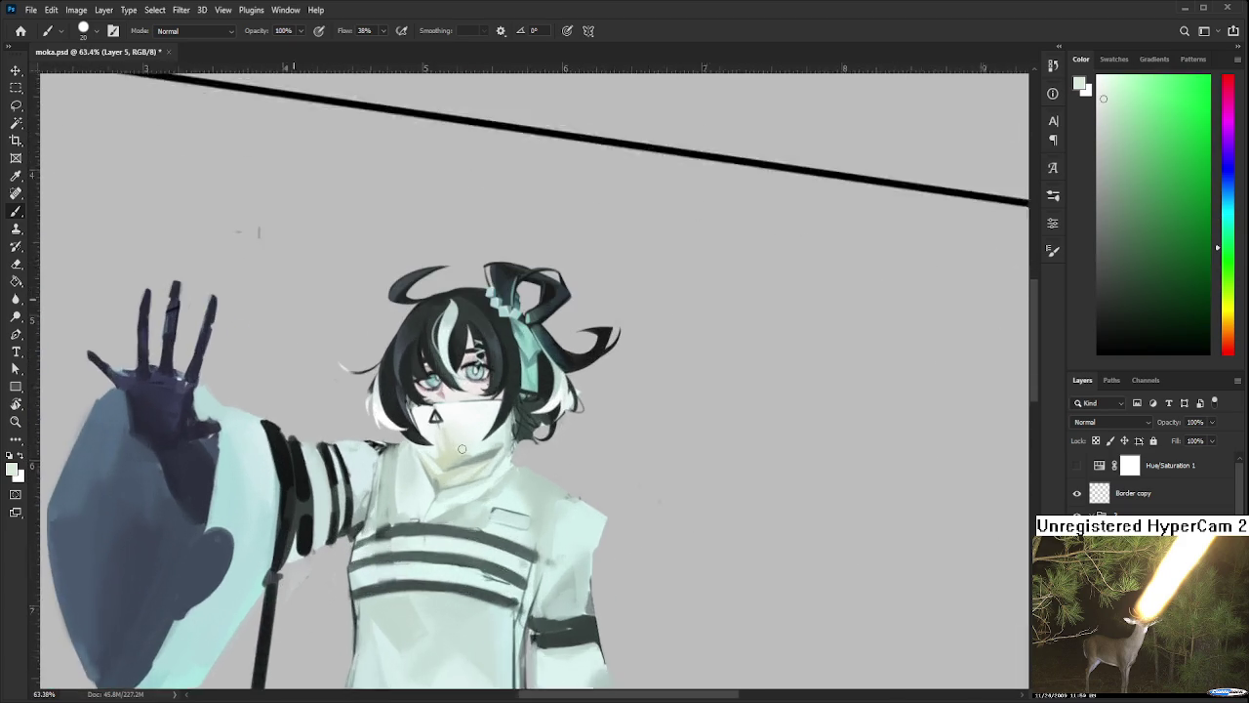
scroll(457, 455, up, 2)
scroll(449, 460, up, 2)
scroll(435, 473, up, 2)
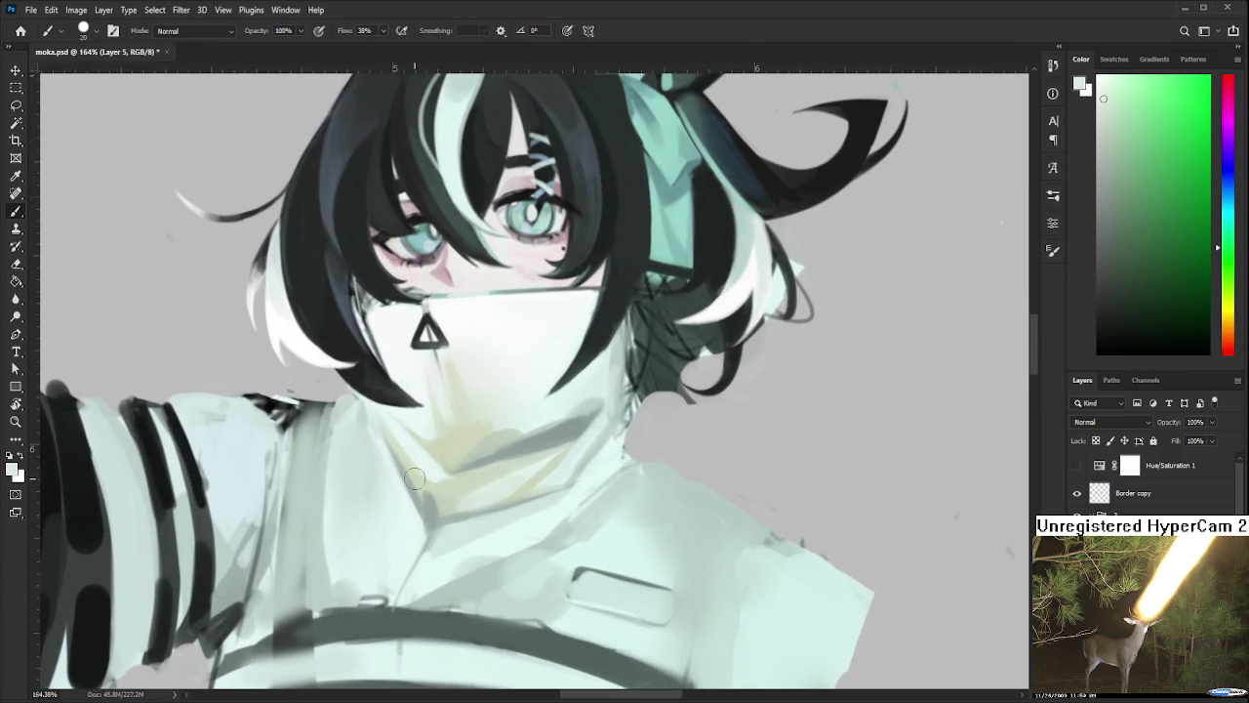
Sample darker neck greens and a lighter chest tone while bringing the raised sleeve into view
alt+click(420, 488)
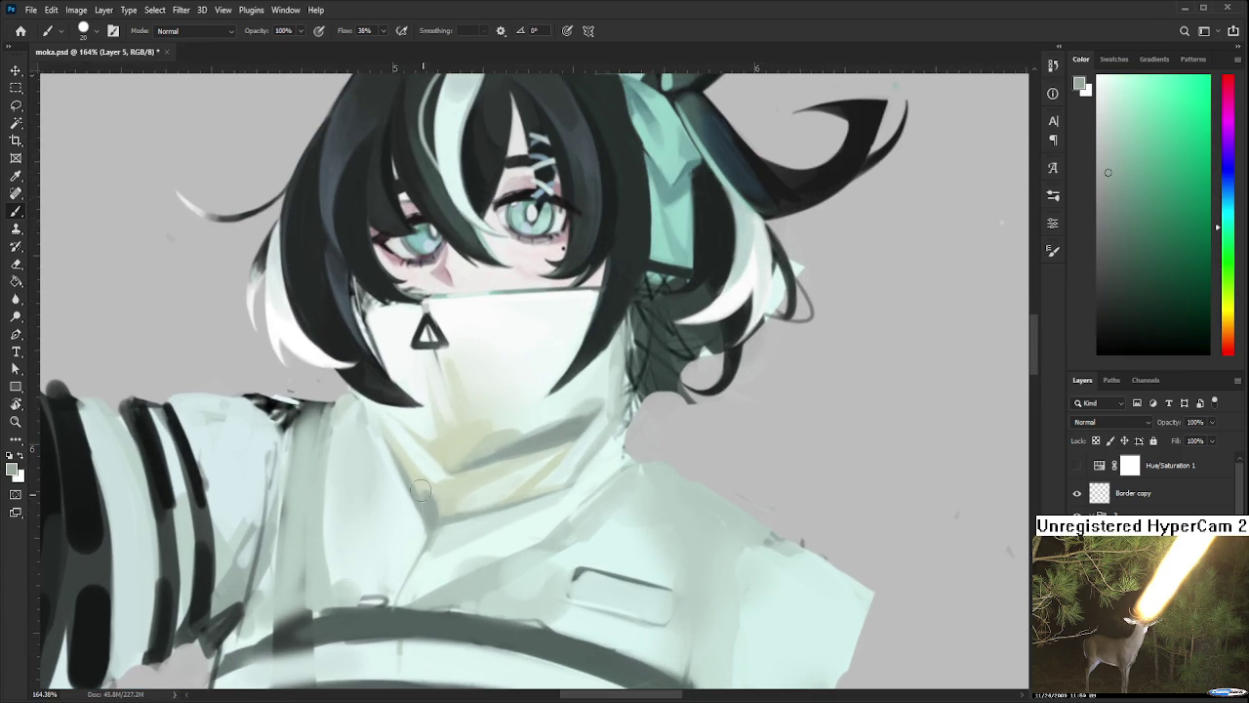
alt+click(429, 482)
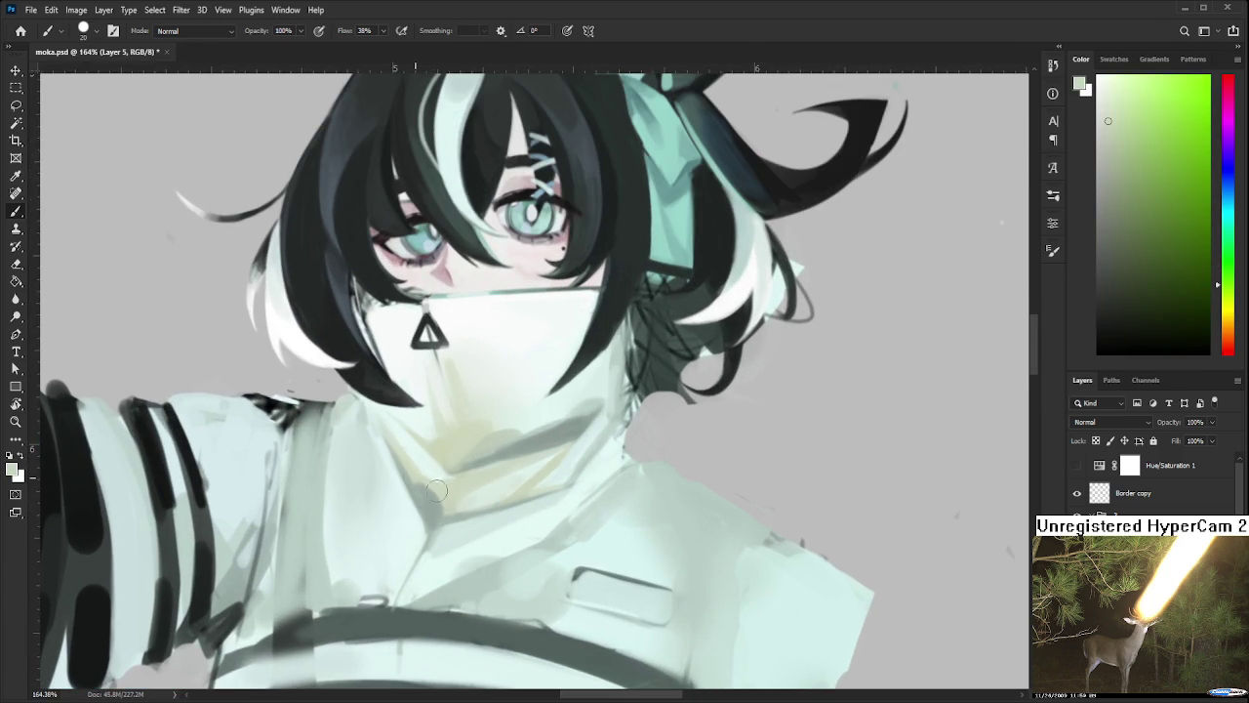
alt+click(431, 492)
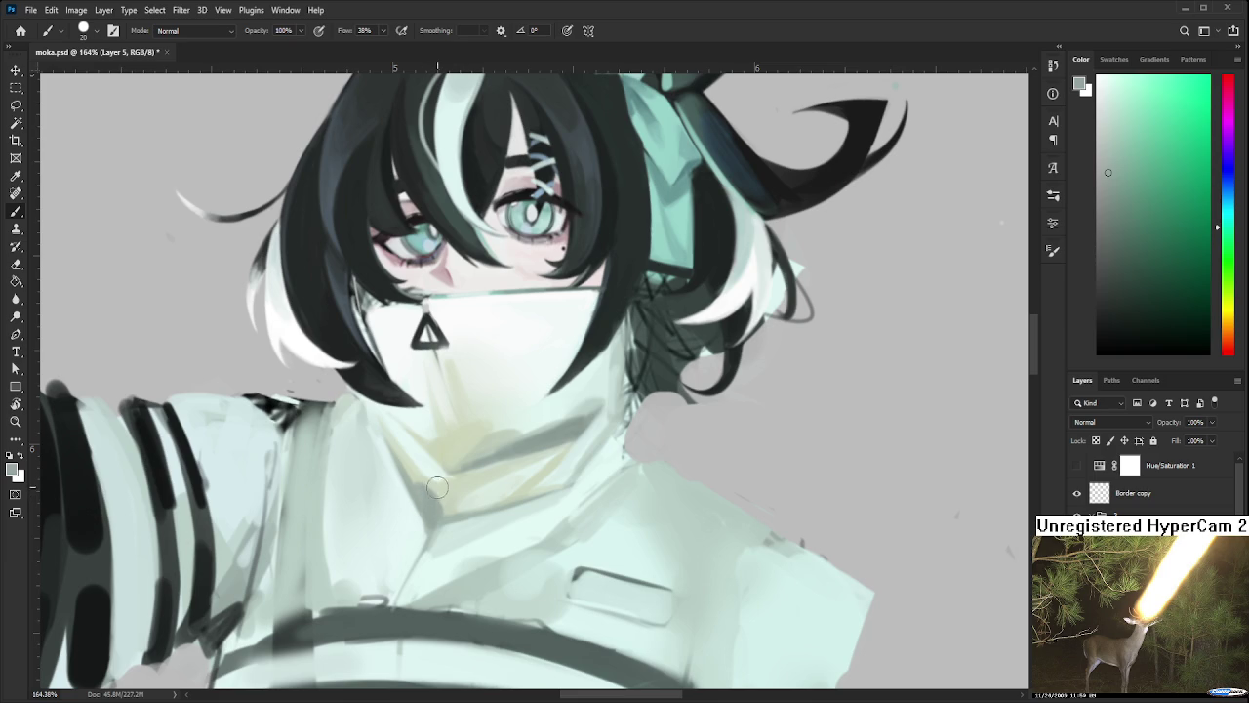
drag(426, 500, 480, 492)
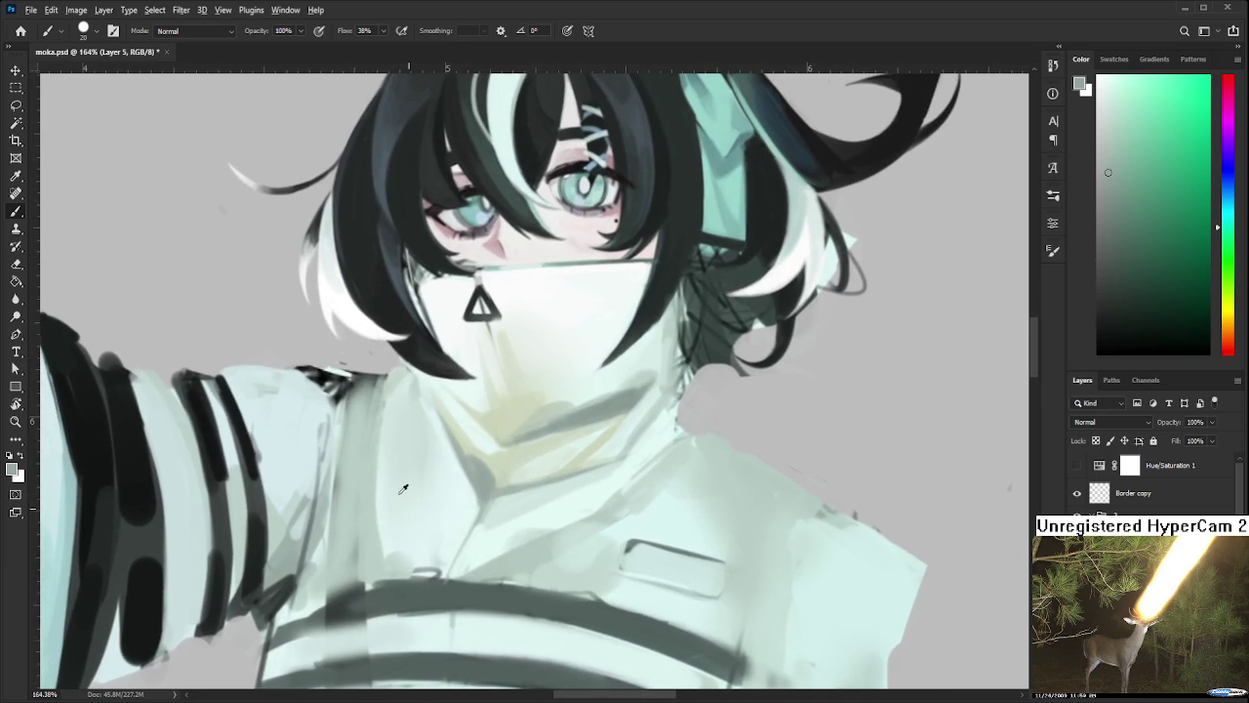
alt+click(409, 507)
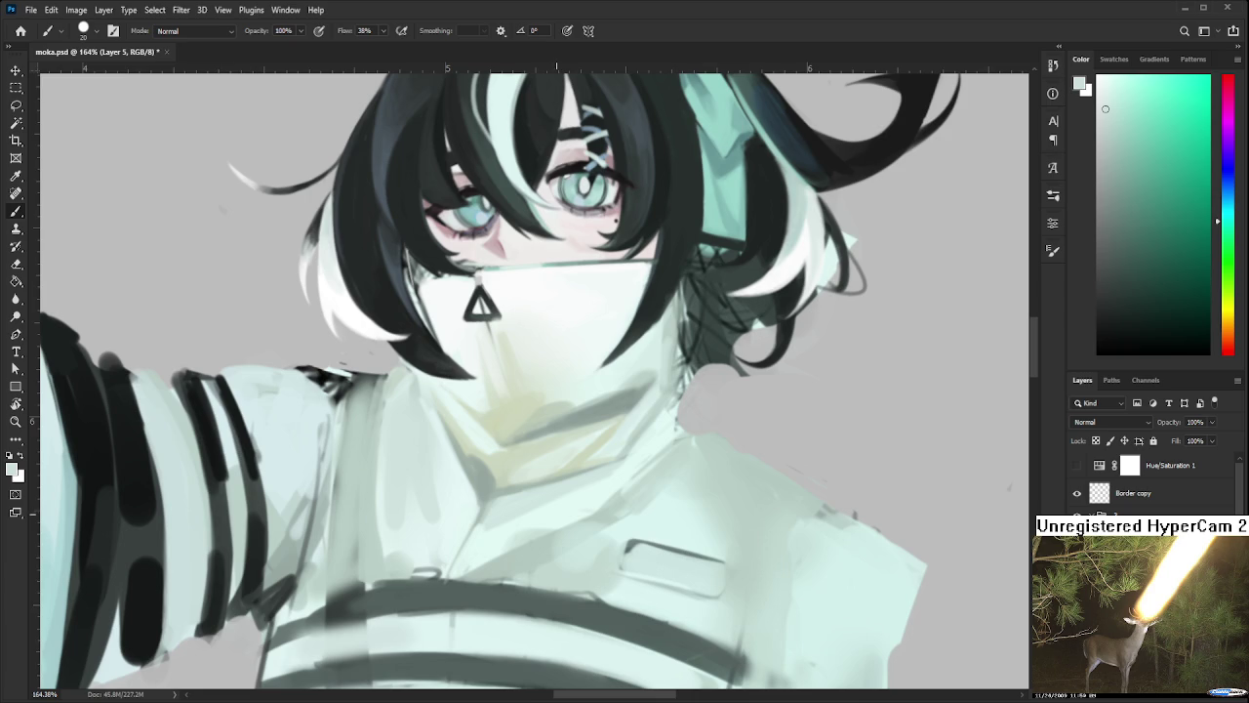
drag(547, 511, 676, 519)
drag(580, 511, 454, 457)
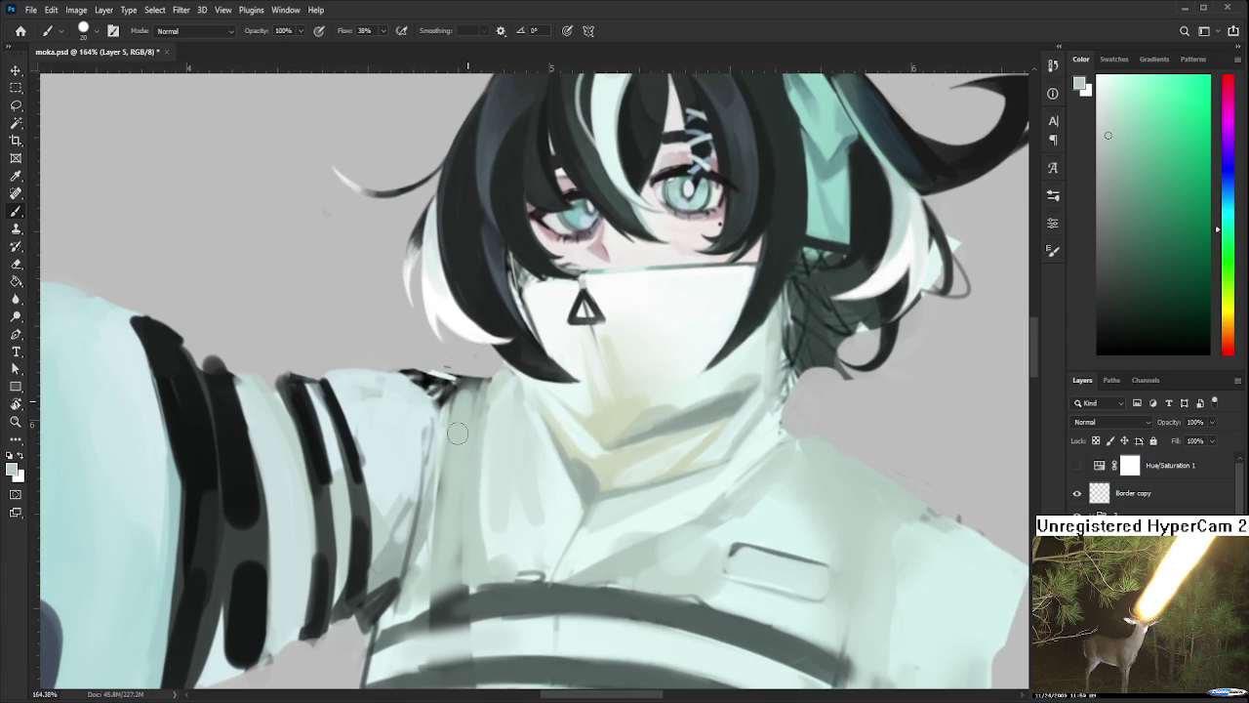
Paint a dark edge line down the raised sleeve and extend it up to the shoulder
key(e)
drag(442, 361, 466, 373)
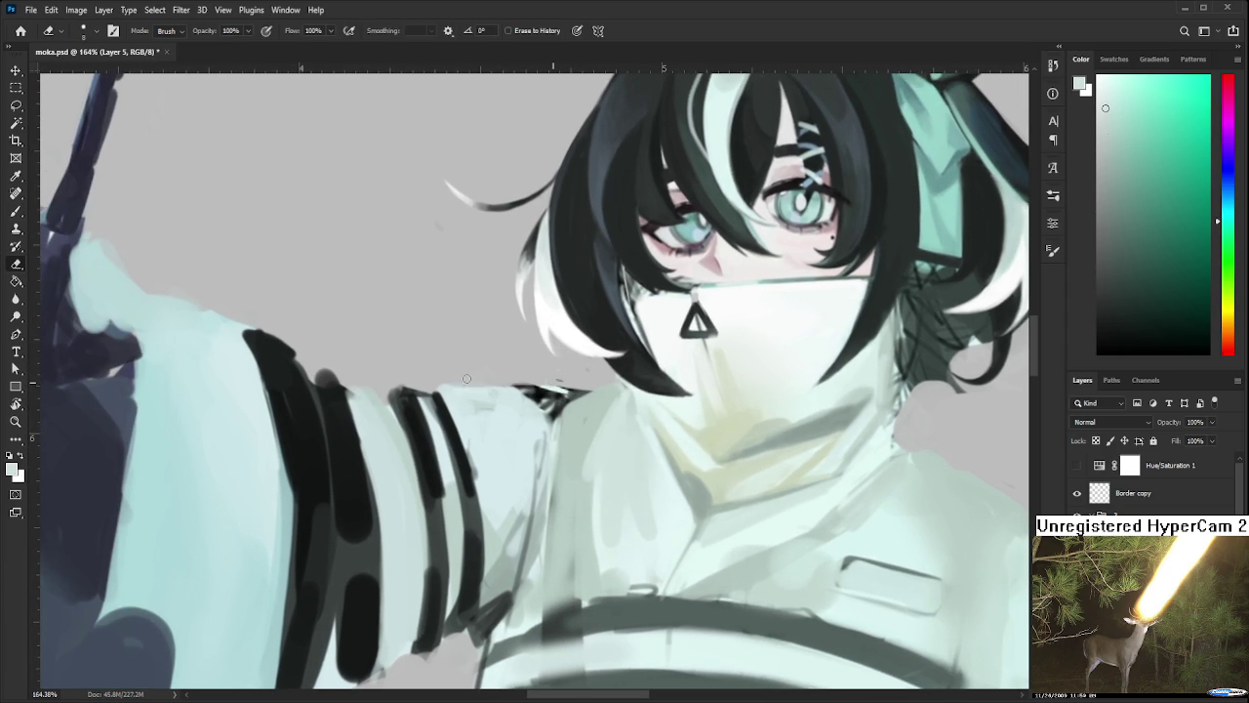
drag(612, 391, 522, 405)
drag(483, 525, 516, 444)
key(b)
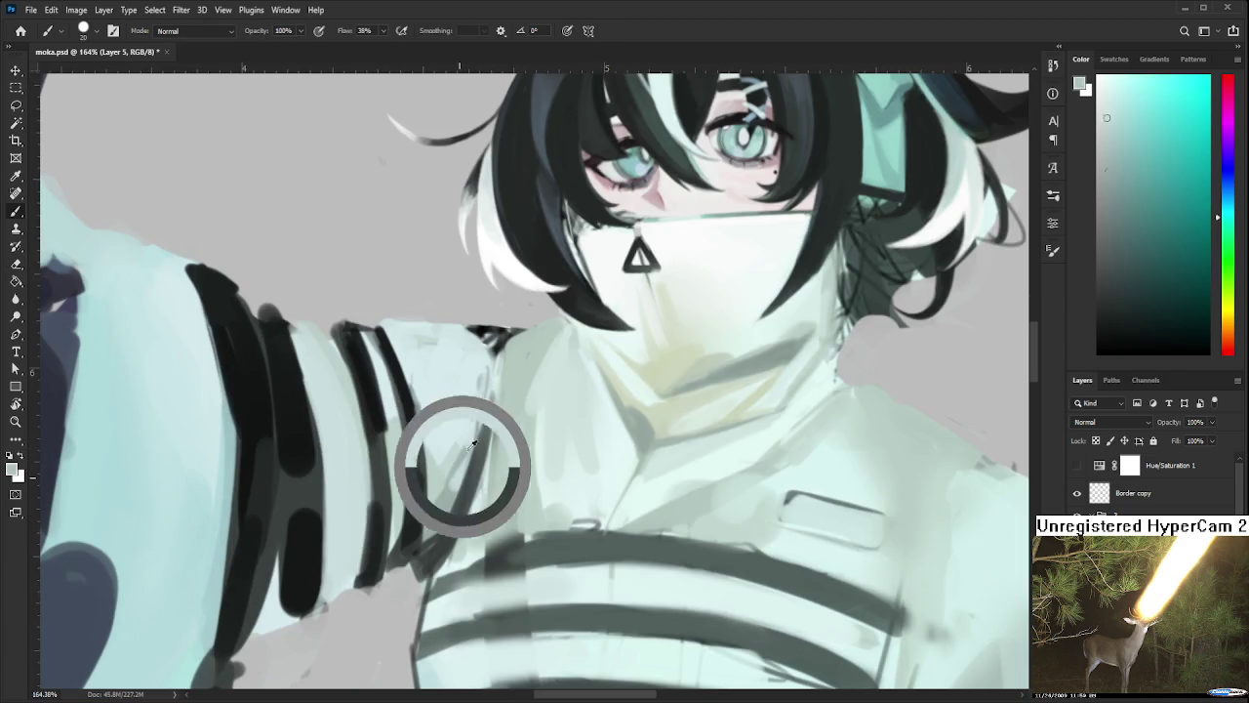
drag(493, 390, 458, 508)
mouse_move(480, 449)
mouse_down()
mouse_move(493, 338)
mouse_move(513, 339)
mouse_move(488, 334)
mouse_move(500, 353)
mouse_move(469, 427)
mouse_move(480, 367)
mouse_up()
Cover the dark shoulder wedge with a light robe colour and line the sleeve's top edge
alt+click(471, 341)
alt+click(493, 340)
alt+click(498, 351)
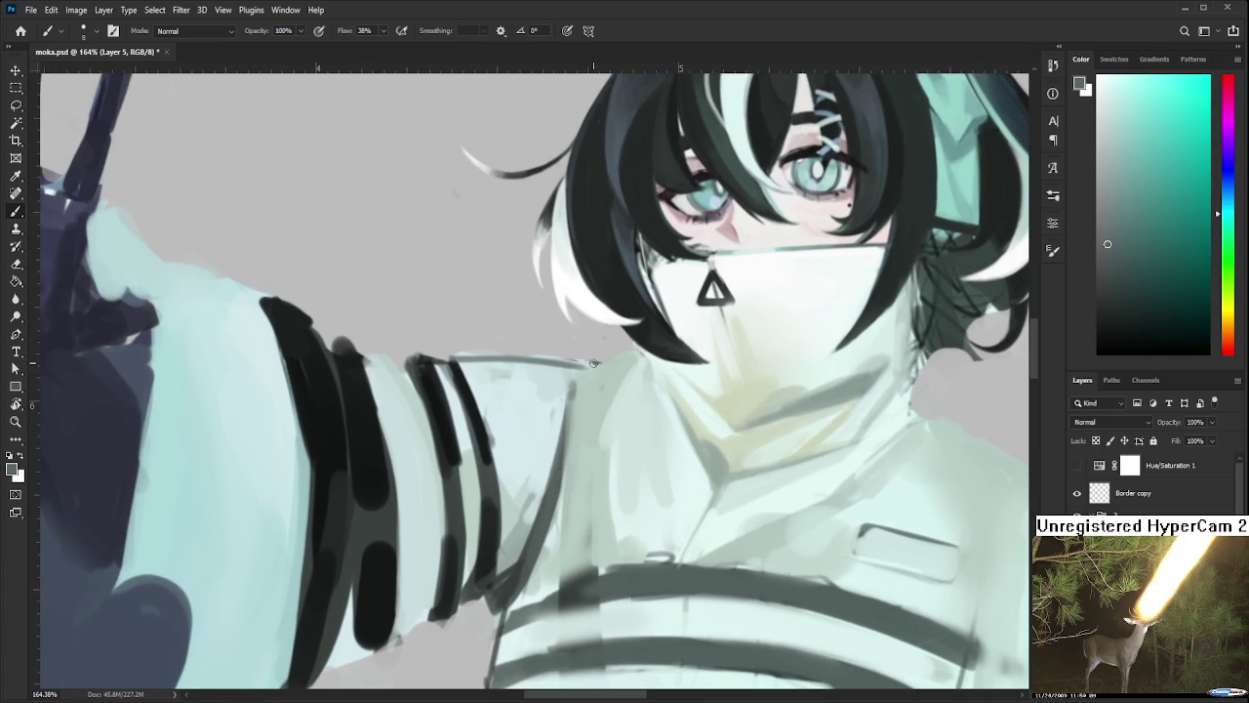
drag(594, 363, 561, 371)
mouse_move(406, 367)
mouse_down()
mouse_move(613, 363)
mouse_move(563, 377)
mouse_up()
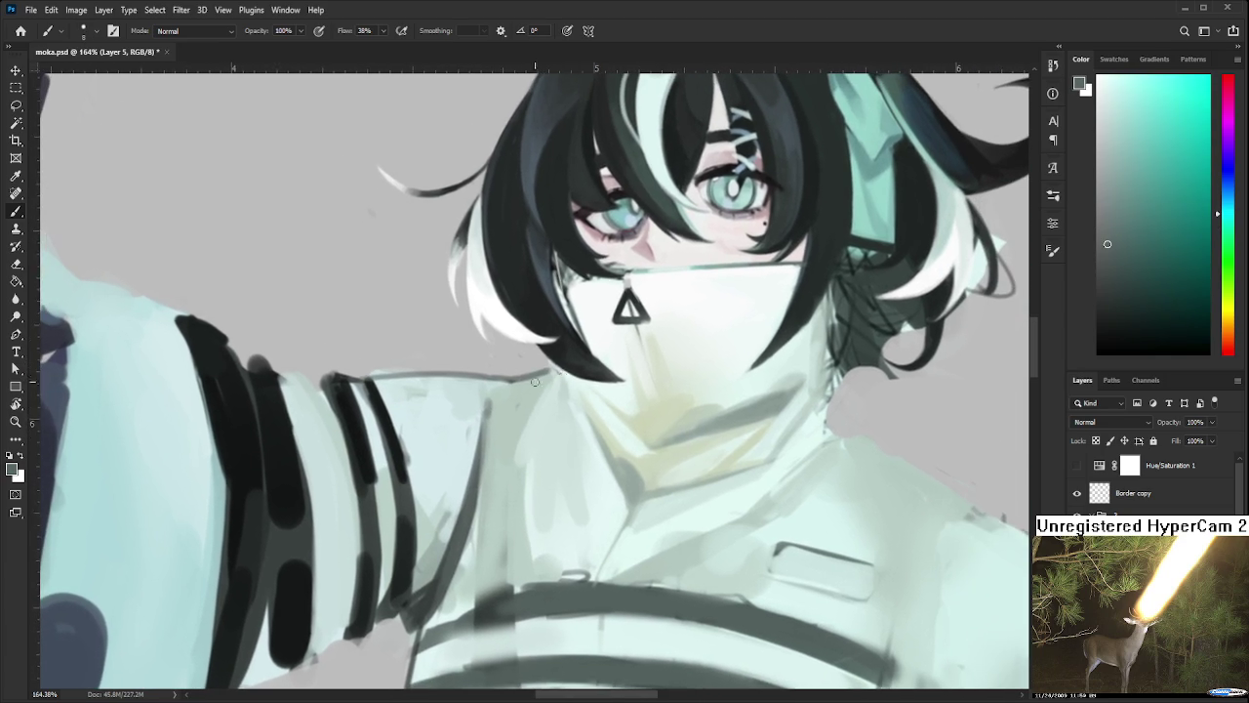
drag(491, 454, 463, 430)
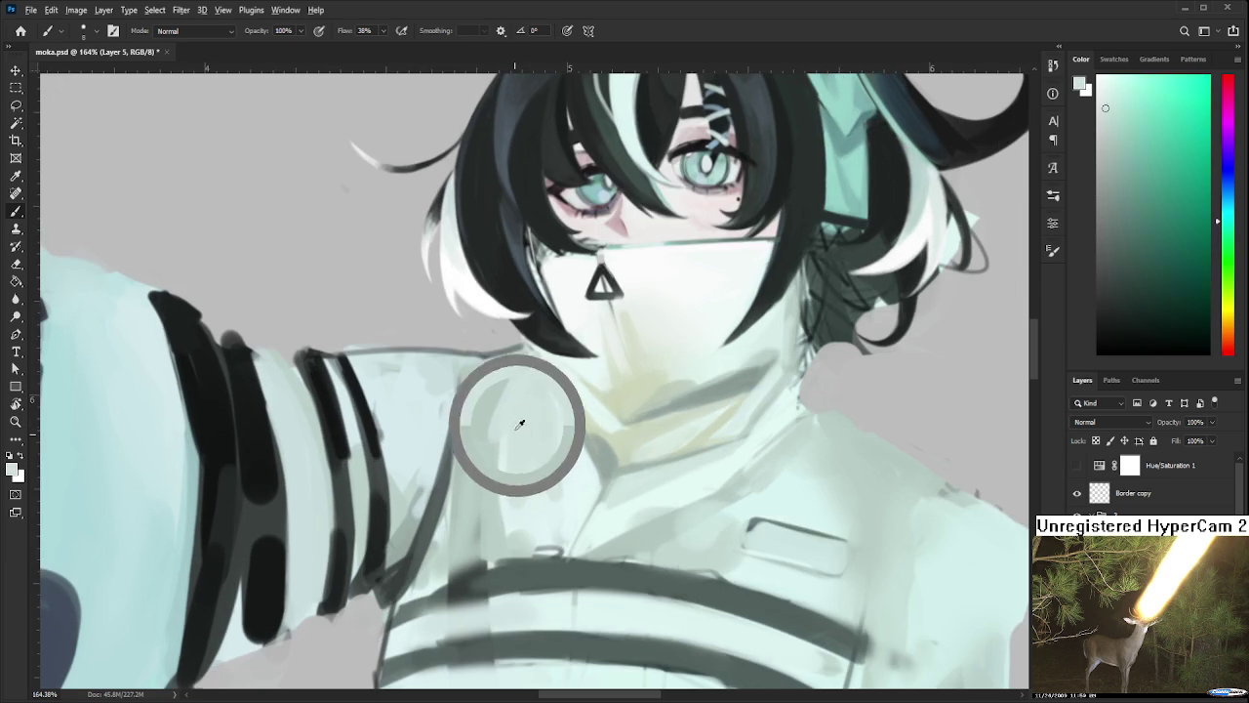
Zoom out and back in to about 93%, enlarge the brush, and sample robe colours
scroll(510, 418, down, 3)
scroll(510, 417, down, 3)
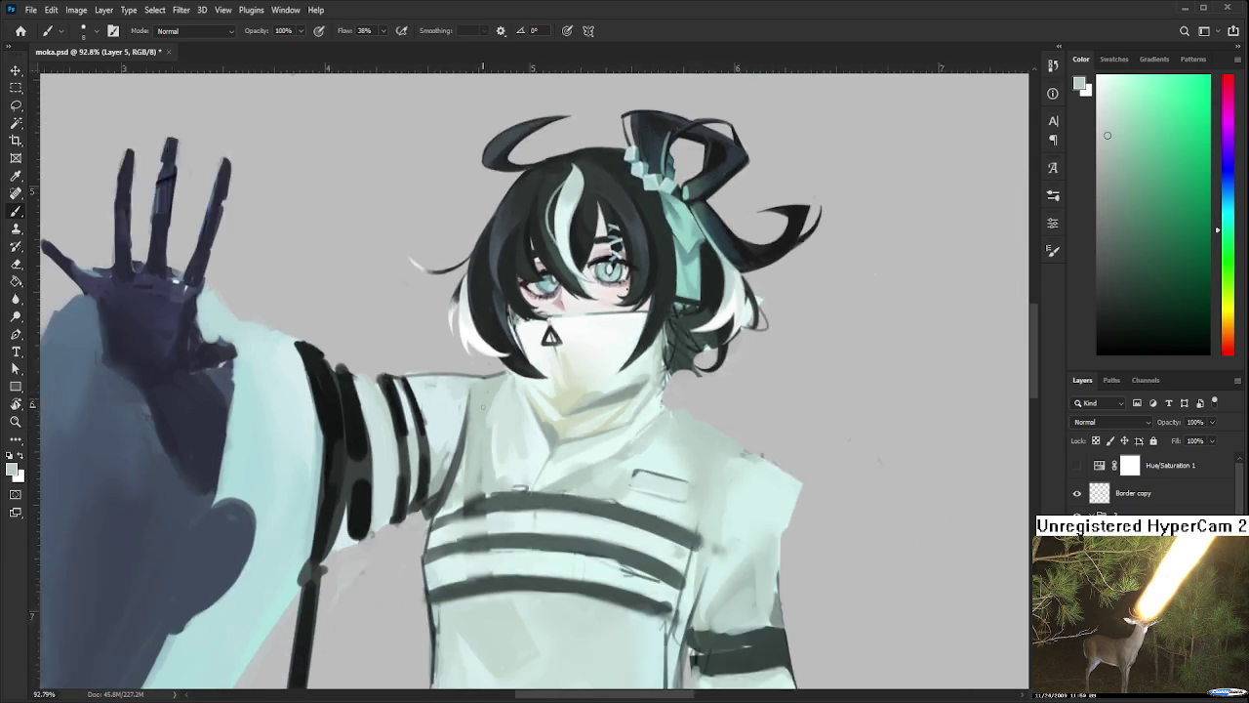
scroll(510, 417, down, 2)
scroll(510, 418, up, 2)
scroll(498, 429, up, 1)
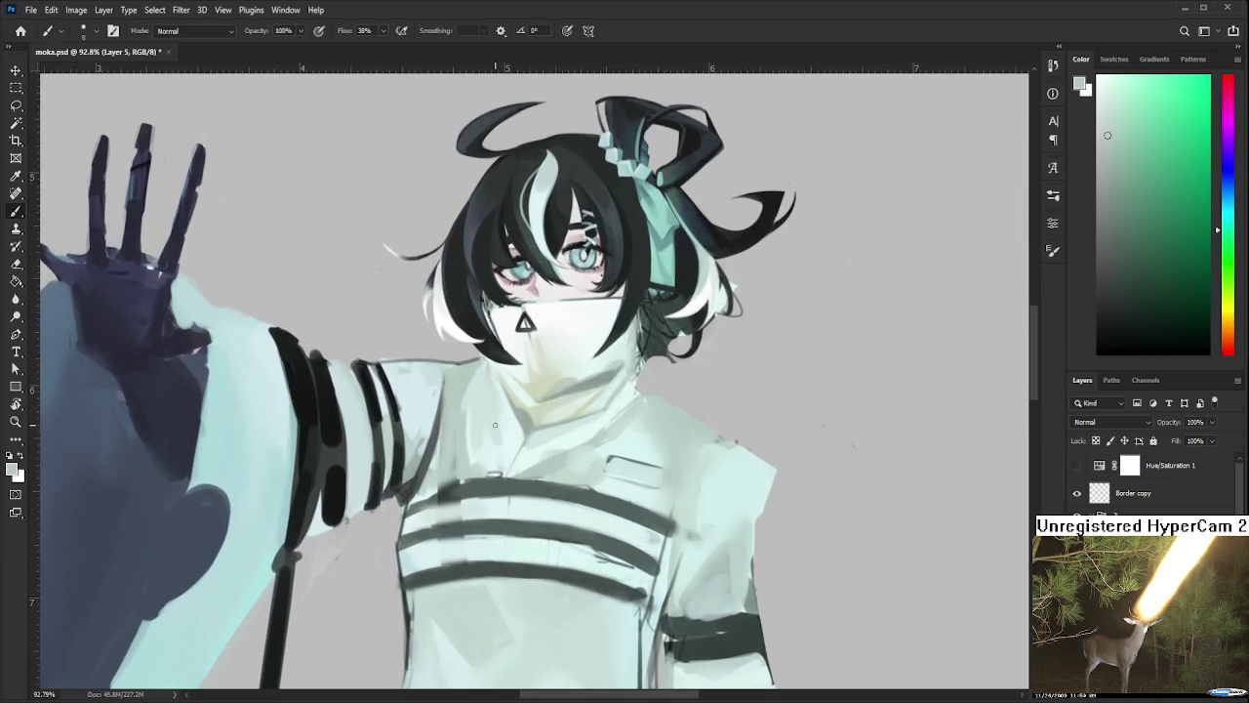
scroll(468, 449, up, 1)
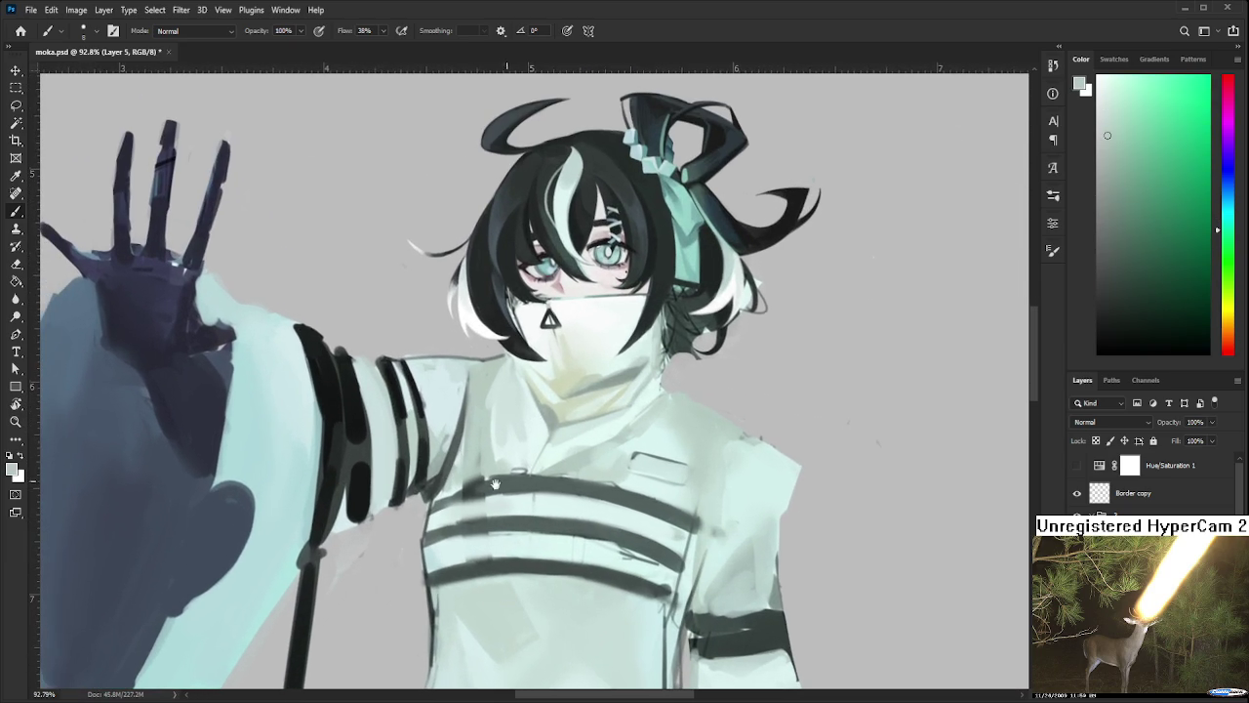
key(bracketright)
key(bracketright)
alt+click(503, 395)
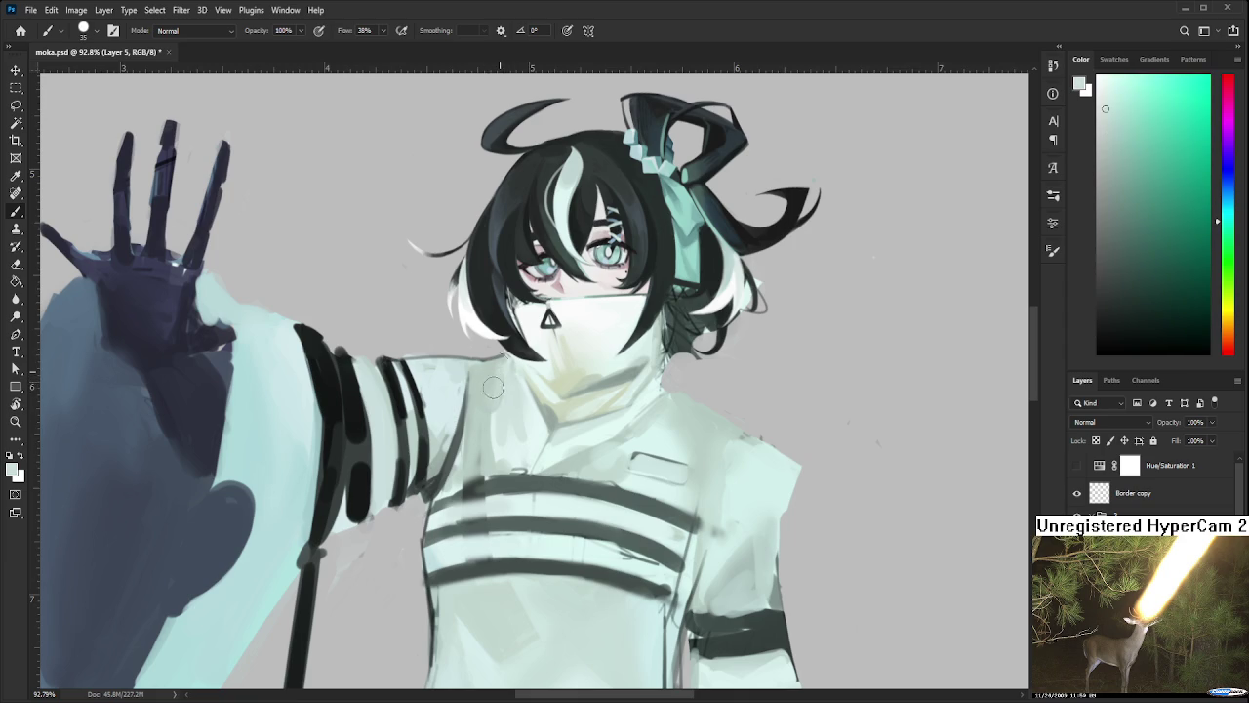
alt+click(494, 393)
alt+click(498, 403)
Sample lighter chest and shoulder tones to smooth where the sleeve joins the chest
alt+click(504, 429)
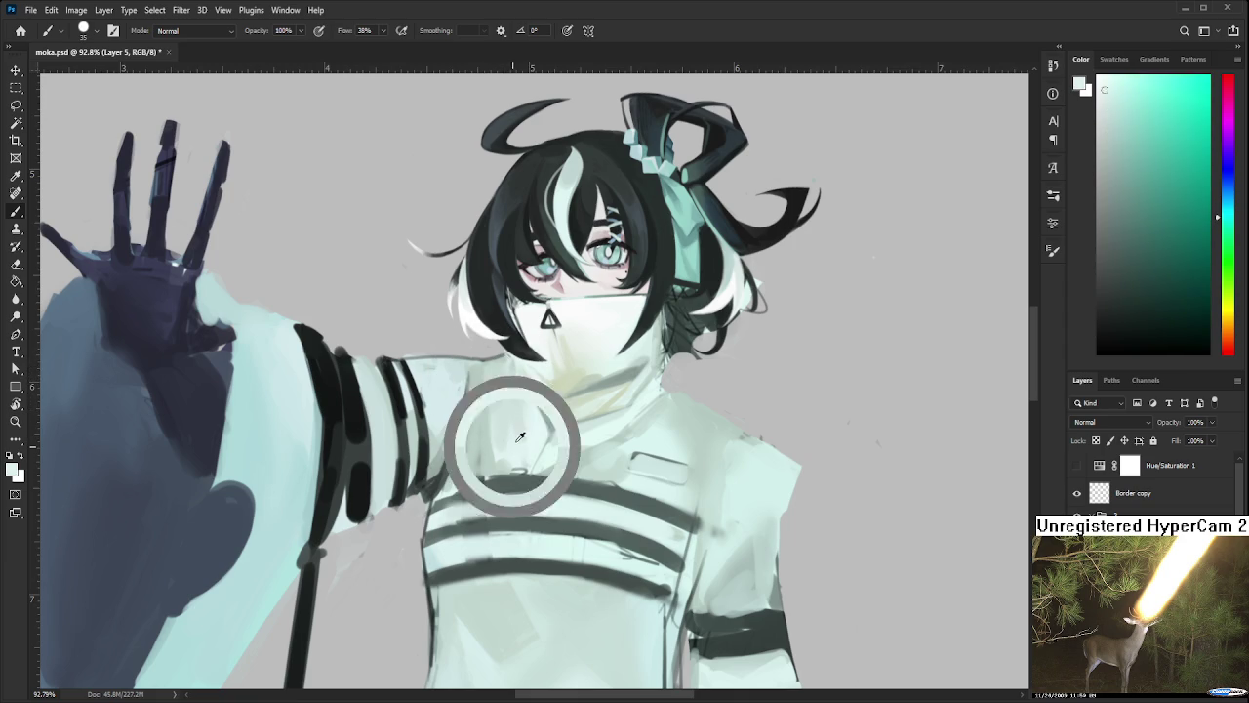
alt+click(503, 434)
alt+click(525, 445)
alt+click(499, 433)
alt+click(485, 431)
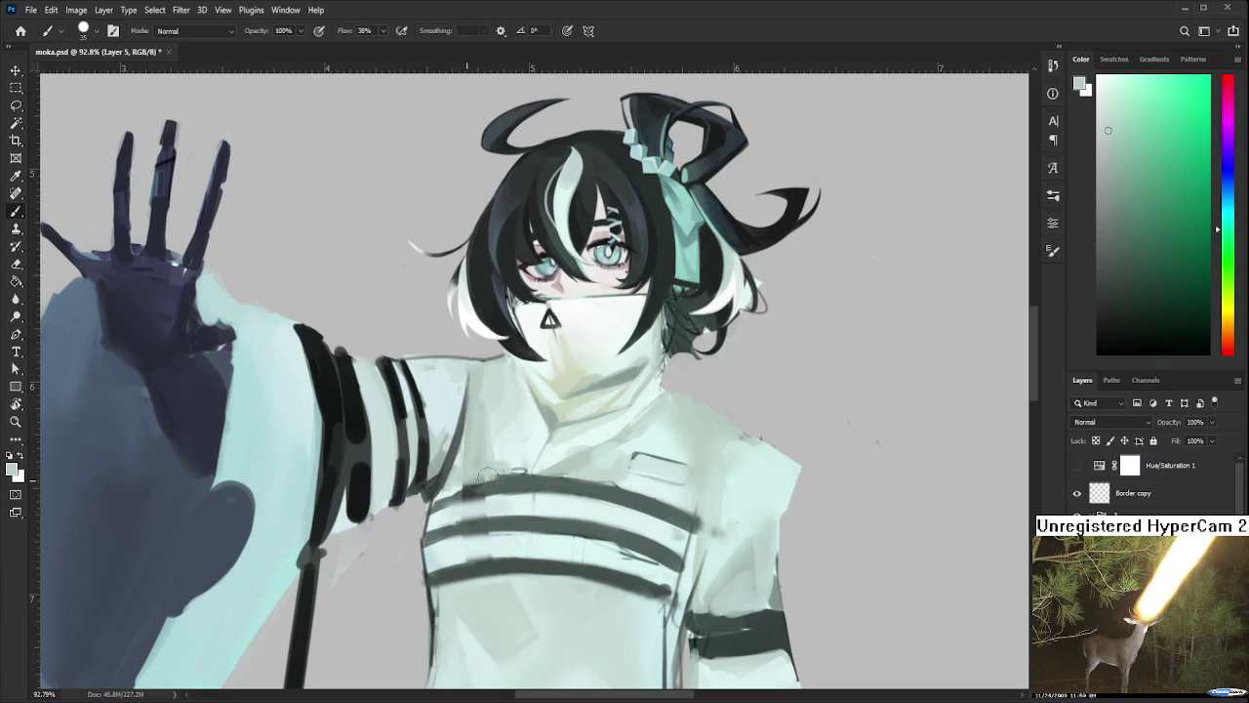
alt+click(520, 454)
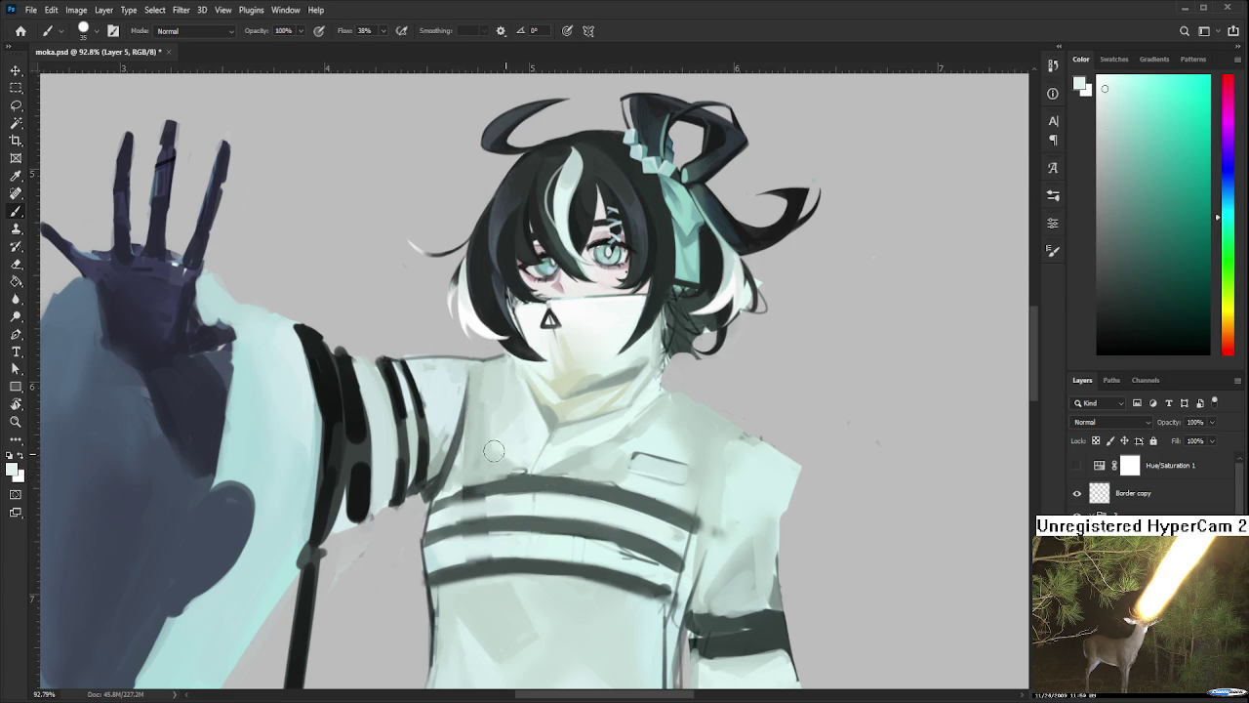
alt+click(504, 454)
alt+click(482, 422)
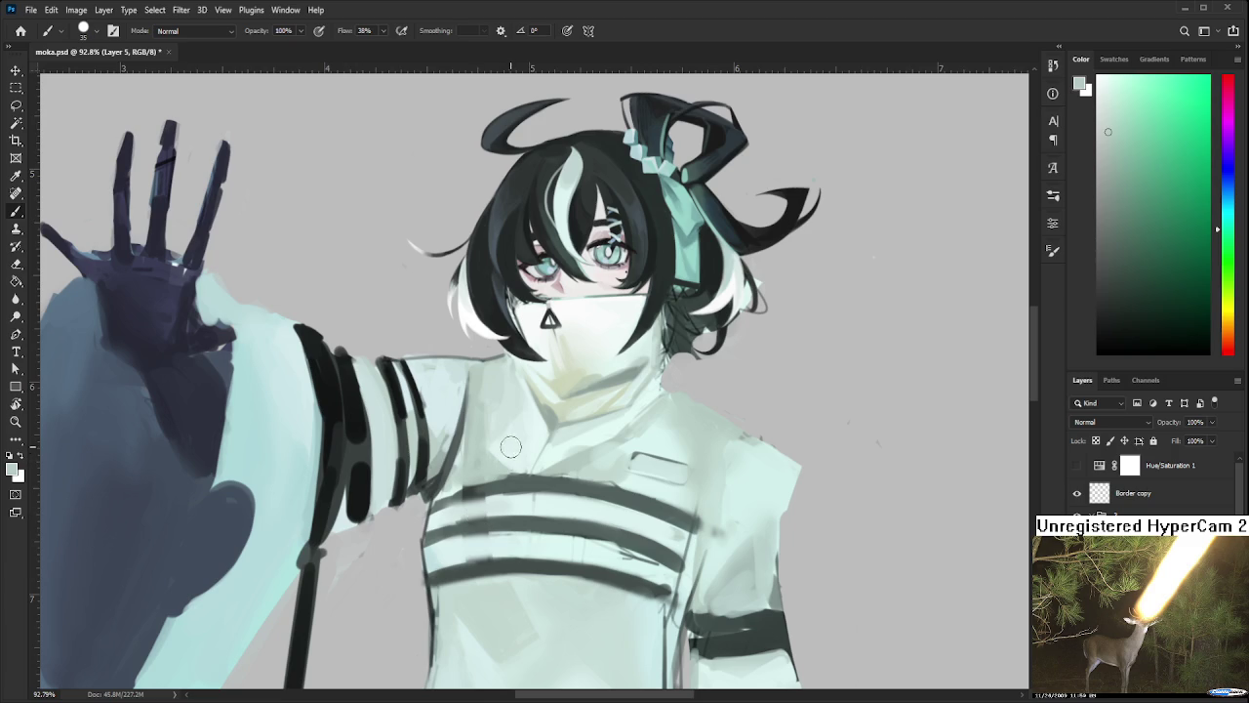
alt+click(482, 407)
Sample chest and sleeve colours and paint the sleeve tone onto the shoulder
mouse_move(477, 428)
mouse_down()
mouse_move(470, 508)
mouse_move(498, 513)
mouse_up()
alt+click(506, 482)
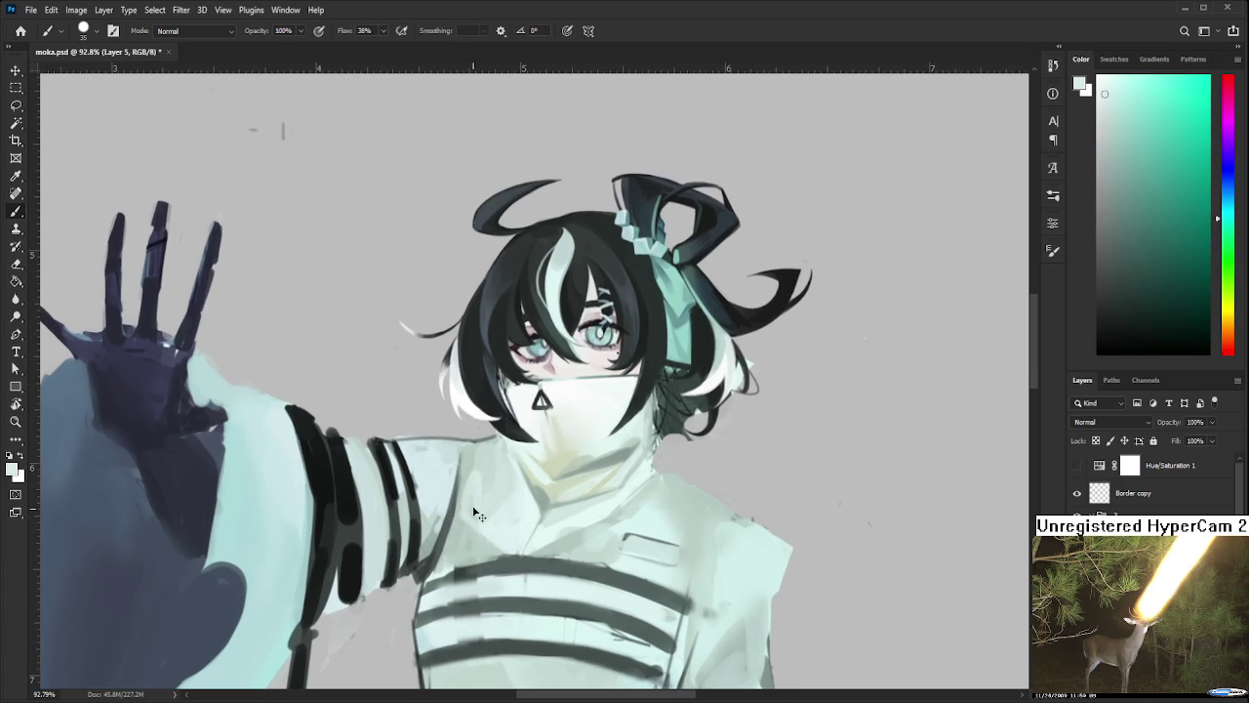
alt+click(481, 488)
alt+click(456, 467)
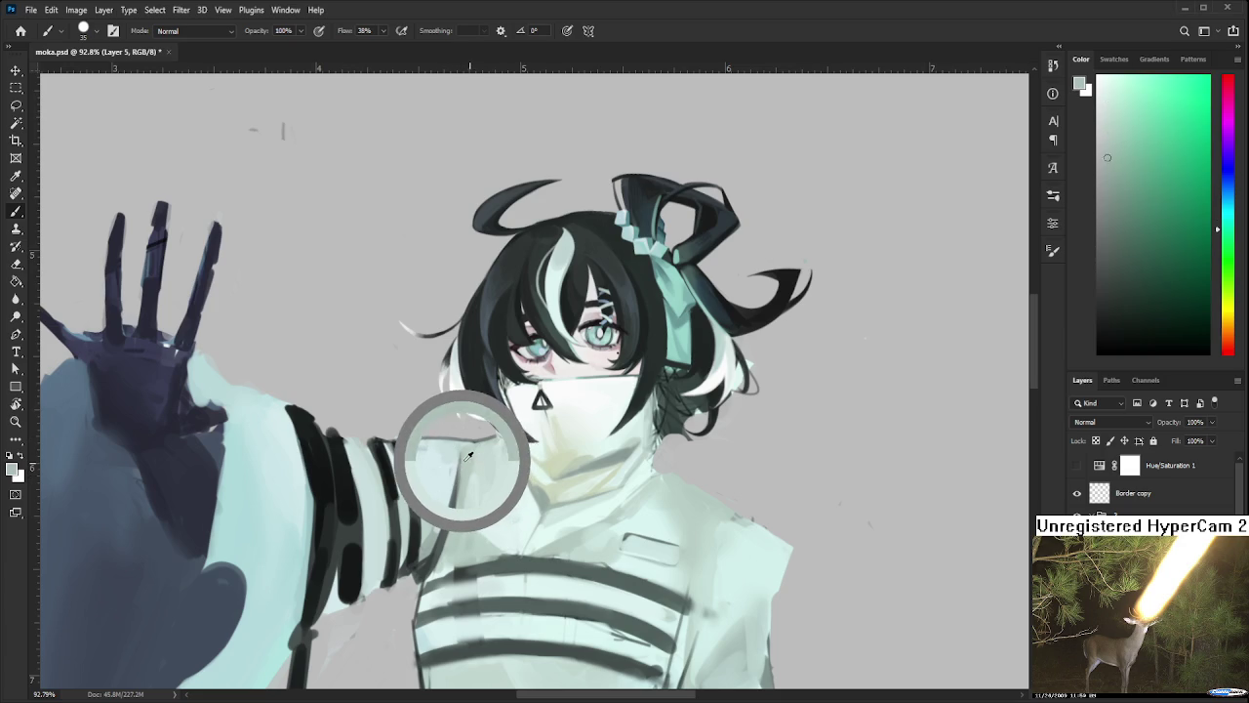
drag(468, 454, 469, 485)
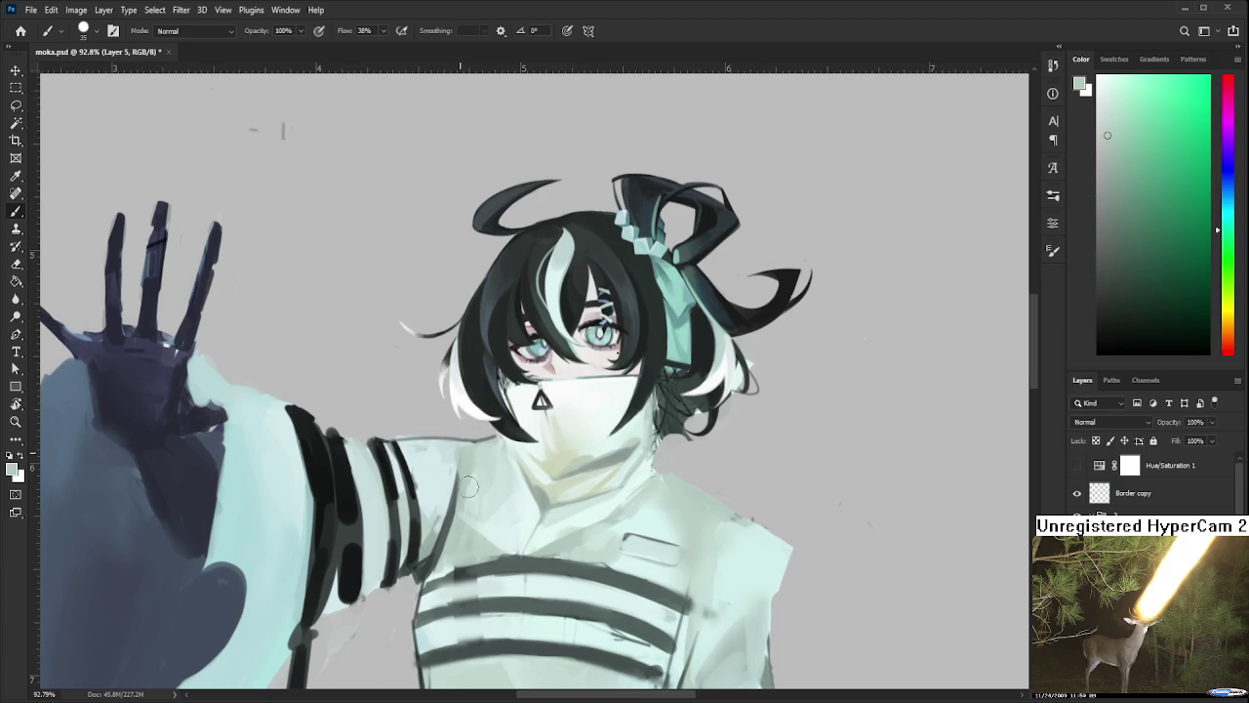
Paint a darker grey stroke on the collar, then pick lighter collar tones
alt+click(474, 446)
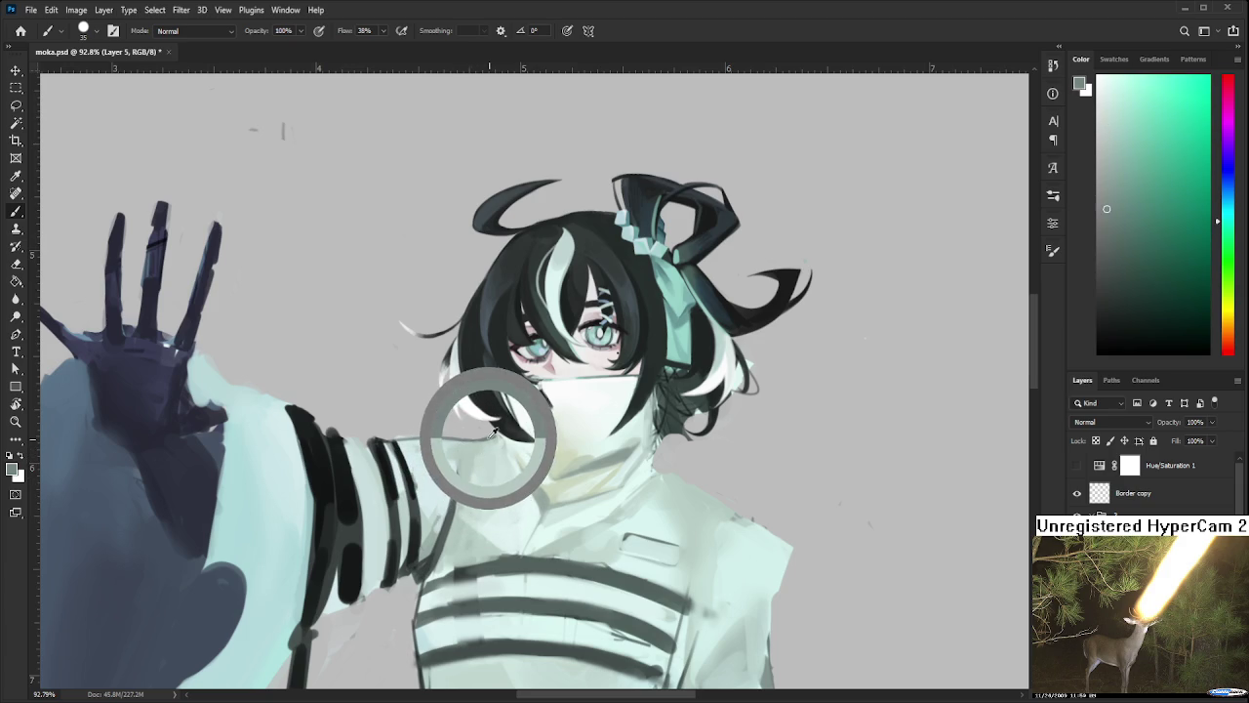
drag(476, 474, 461, 451)
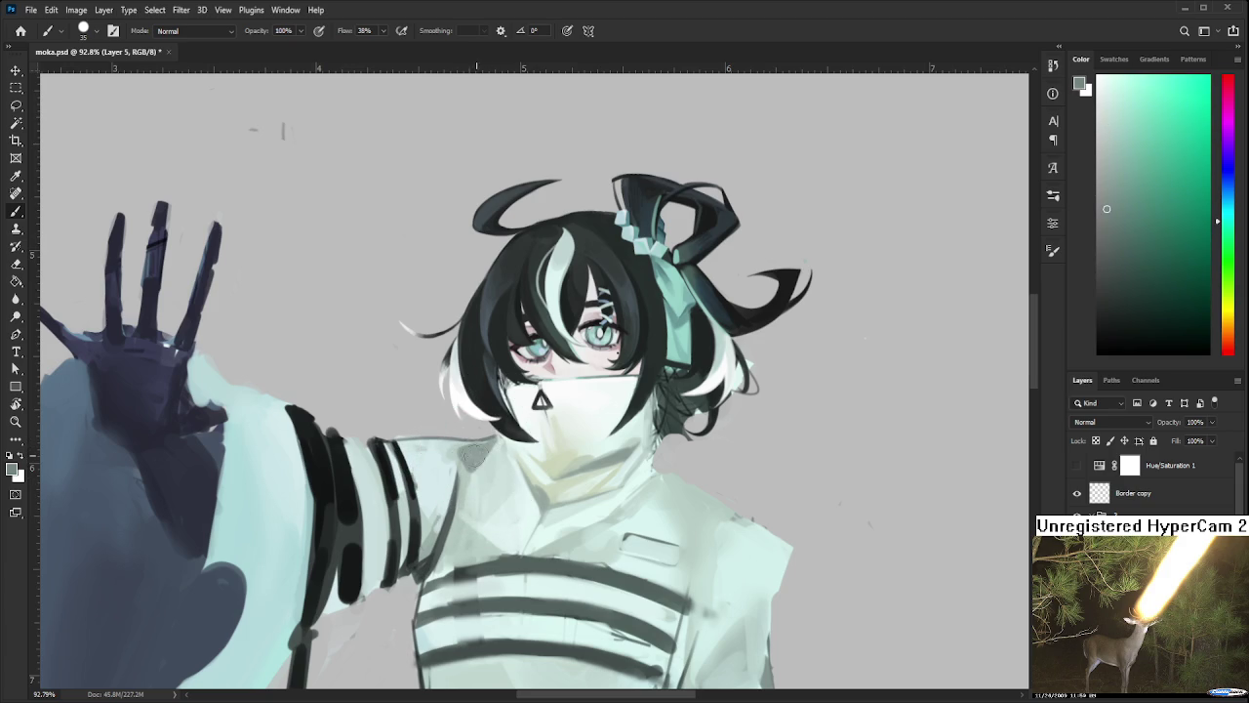
alt+click(491, 465)
alt+click(466, 453)
alt+click(467, 486)
Resample nearby collar shades, settling on a pale yellow-green painting colour
alt+click(494, 453)
alt+click(492, 451)
alt+click(499, 448)
alt+click(498, 442)
alt+click(470, 478)
alt+click(461, 477)
Sample yellow-green and cyan-green shadow tones from under the chin and collar
alt+click(532, 489)
alt+click(548, 488)
alt+click(553, 490)
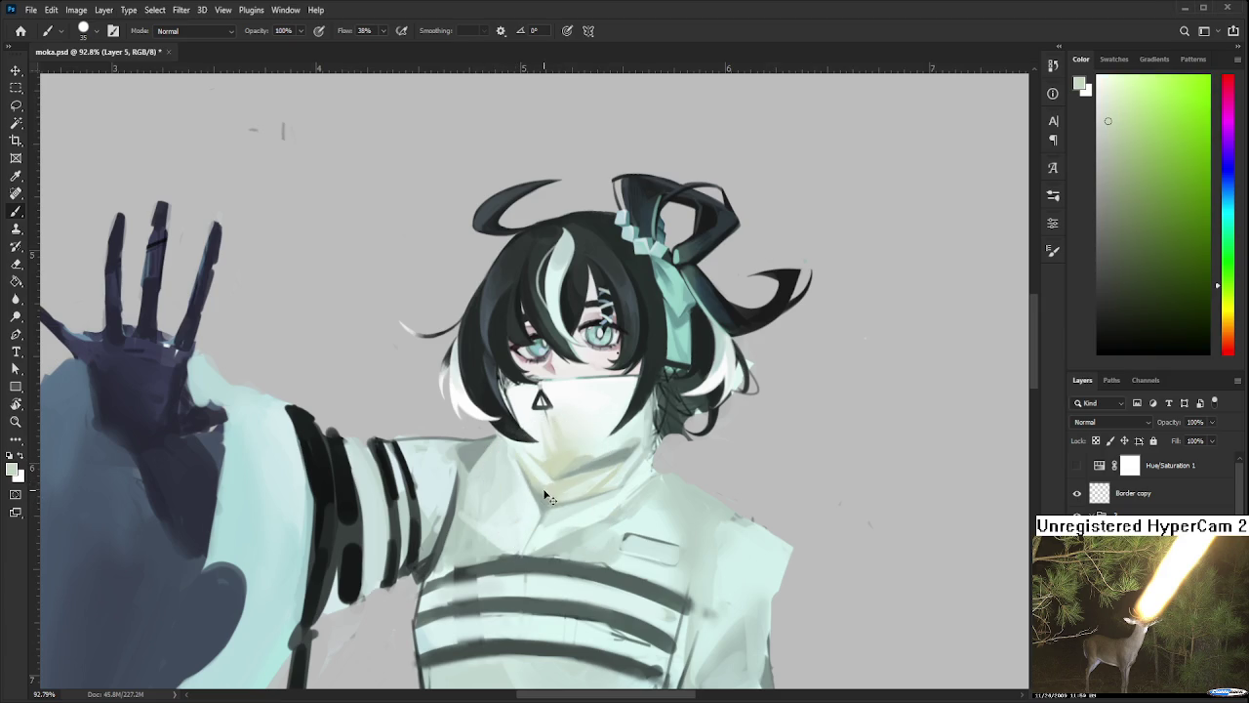
alt+click(548, 494)
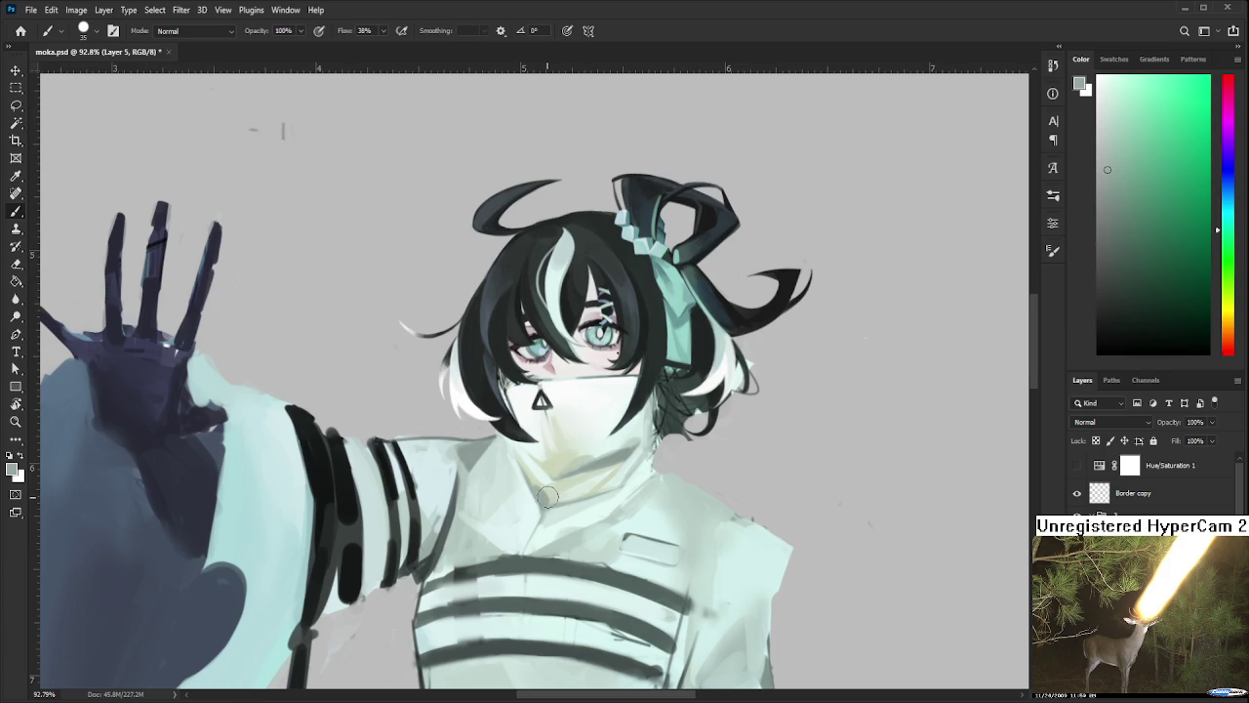
alt+click(550, 491)
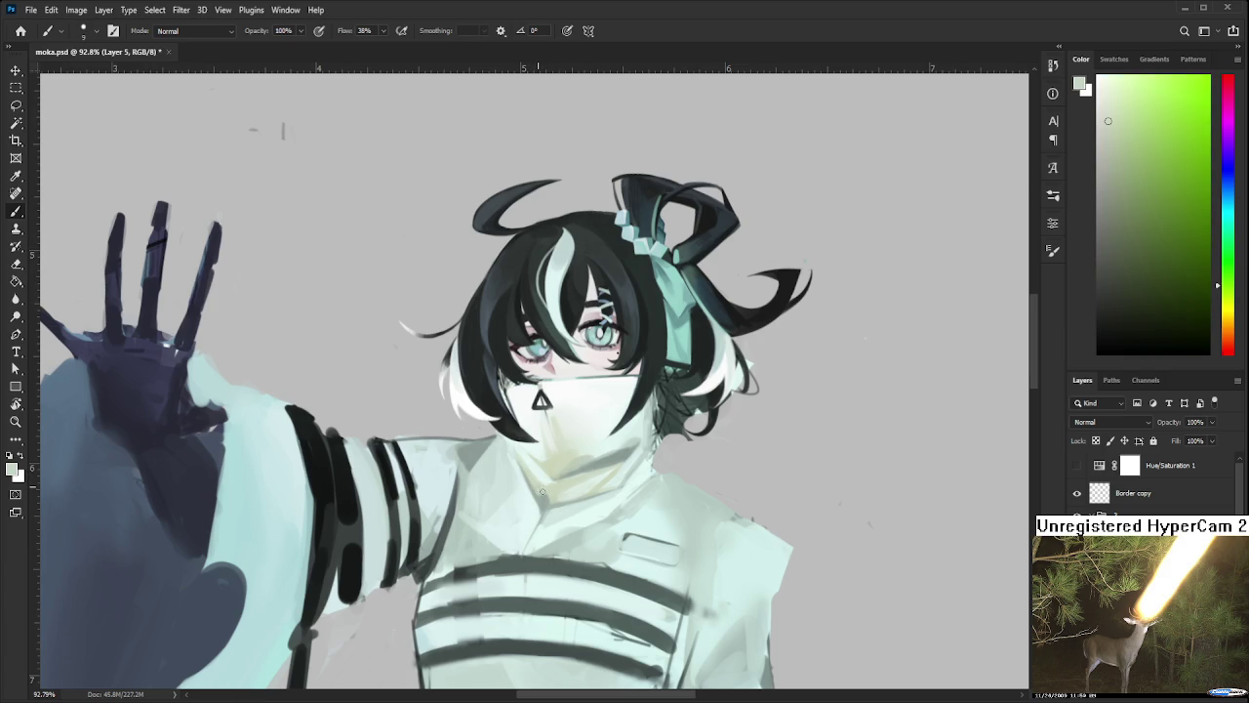
alt+click(537, 496)
alt+click(550, 498)
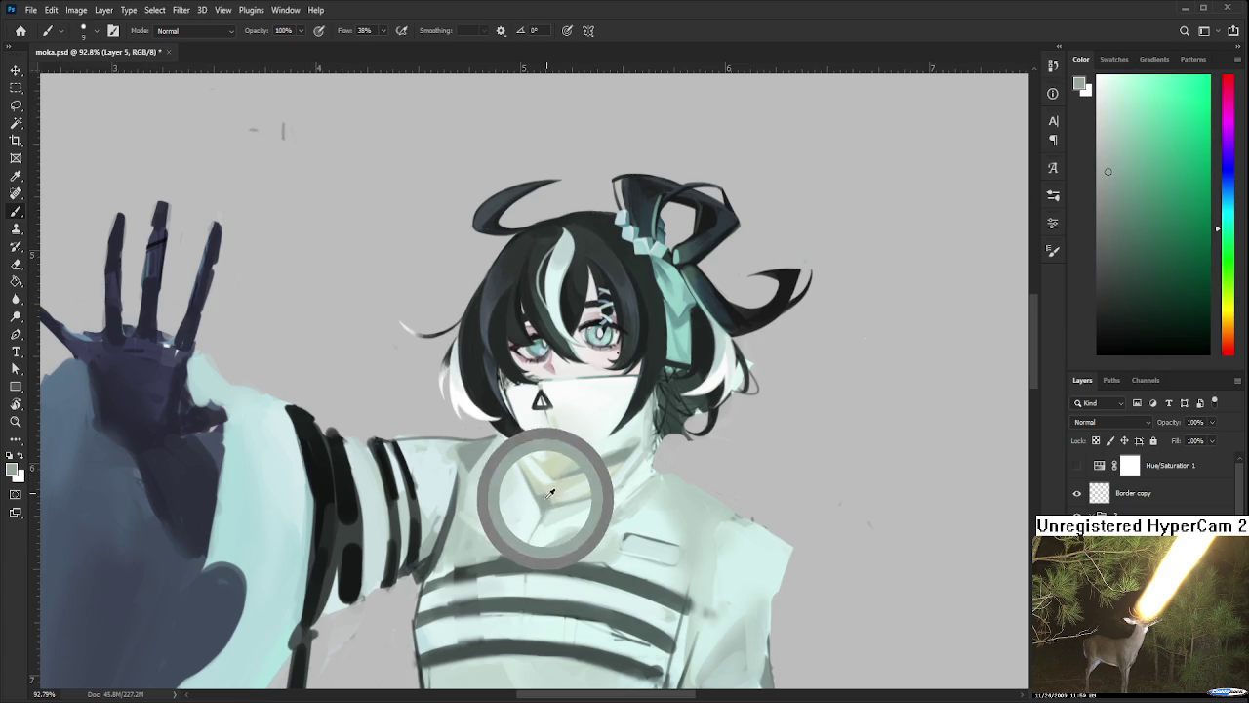
drag(549, 492, 519, 455)
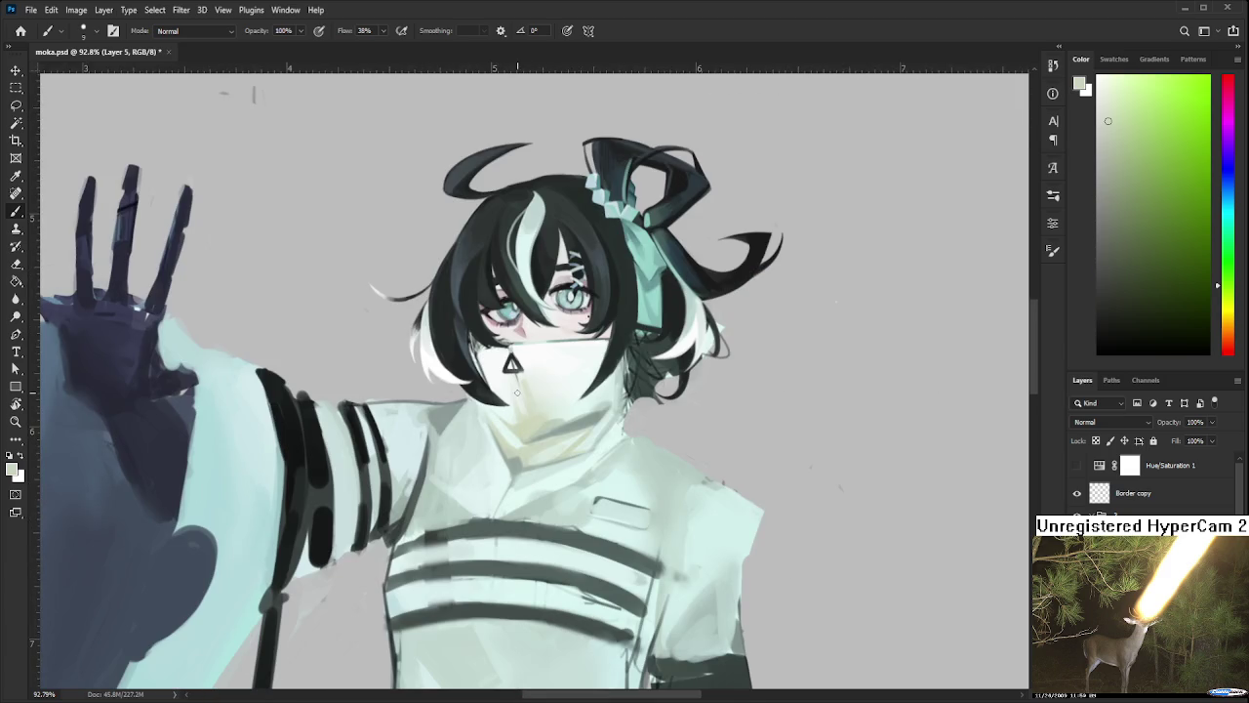
scroll(522, 434, down, 3)
scroll(508, 434, up, 3)
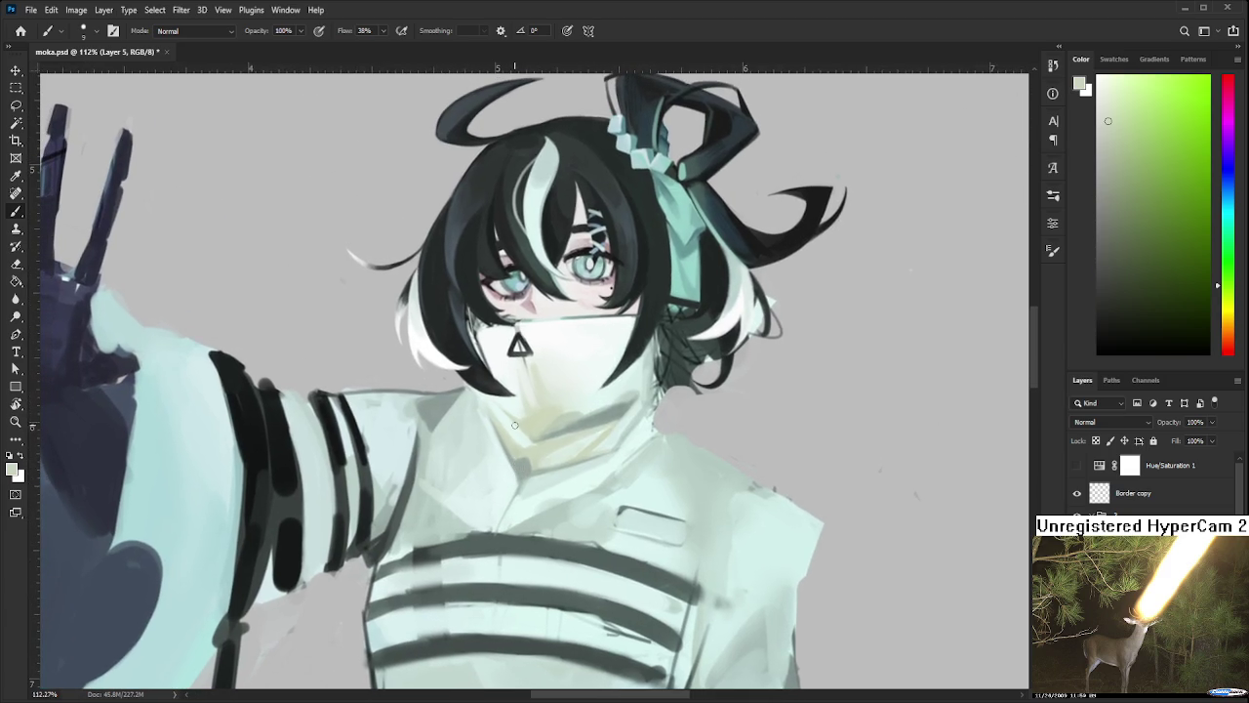
Sample light teal, mint, greyer chest shades and the dark teal-grey of a stripe
alt+click(510, 491)
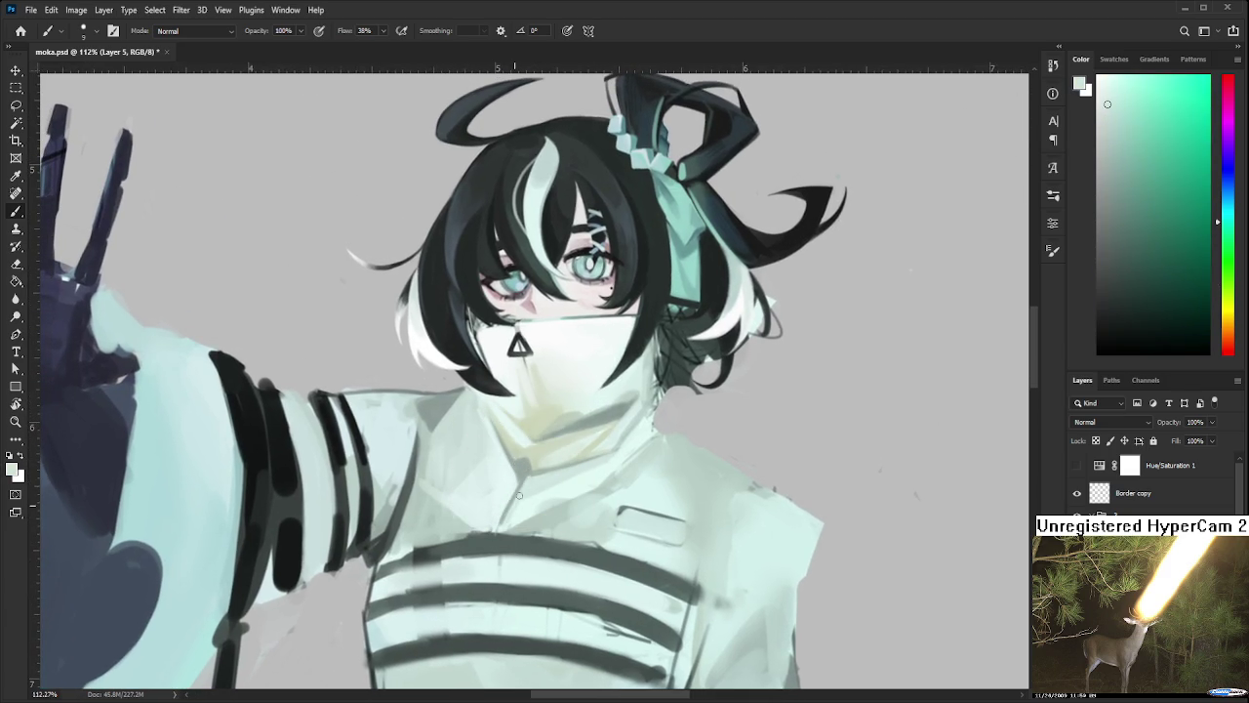
alt+click(509, 537)
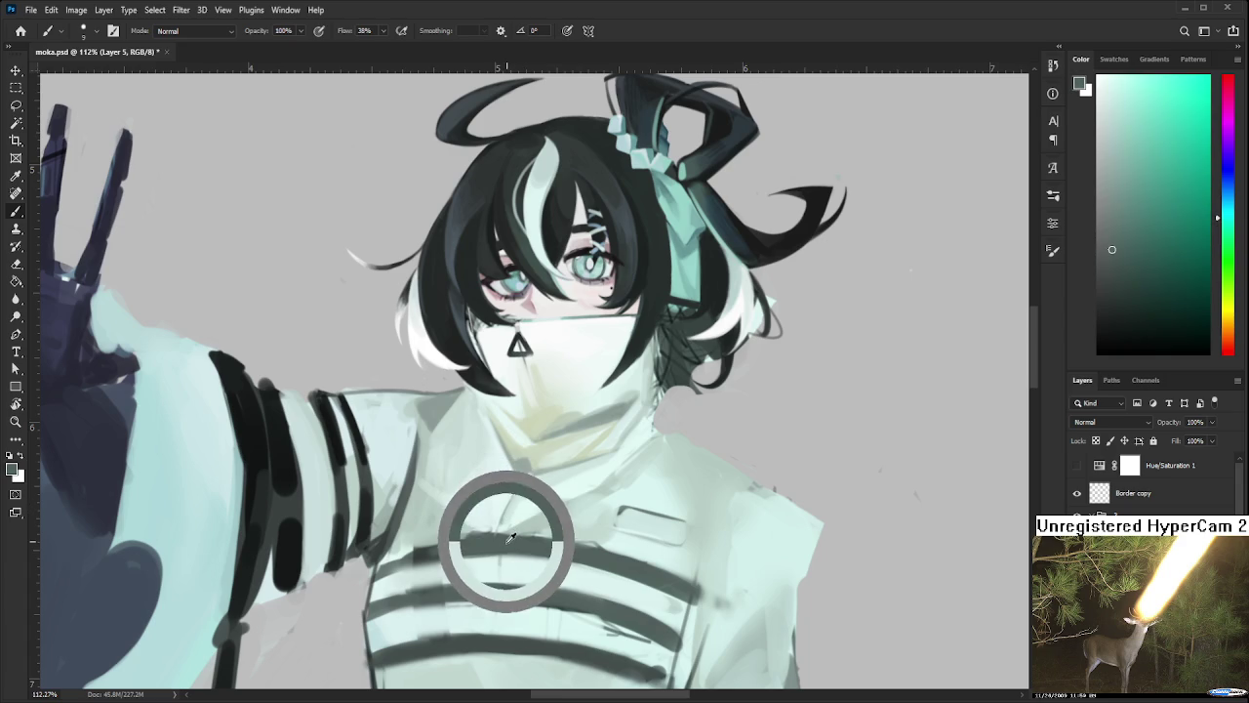
alt+click(530, 477)
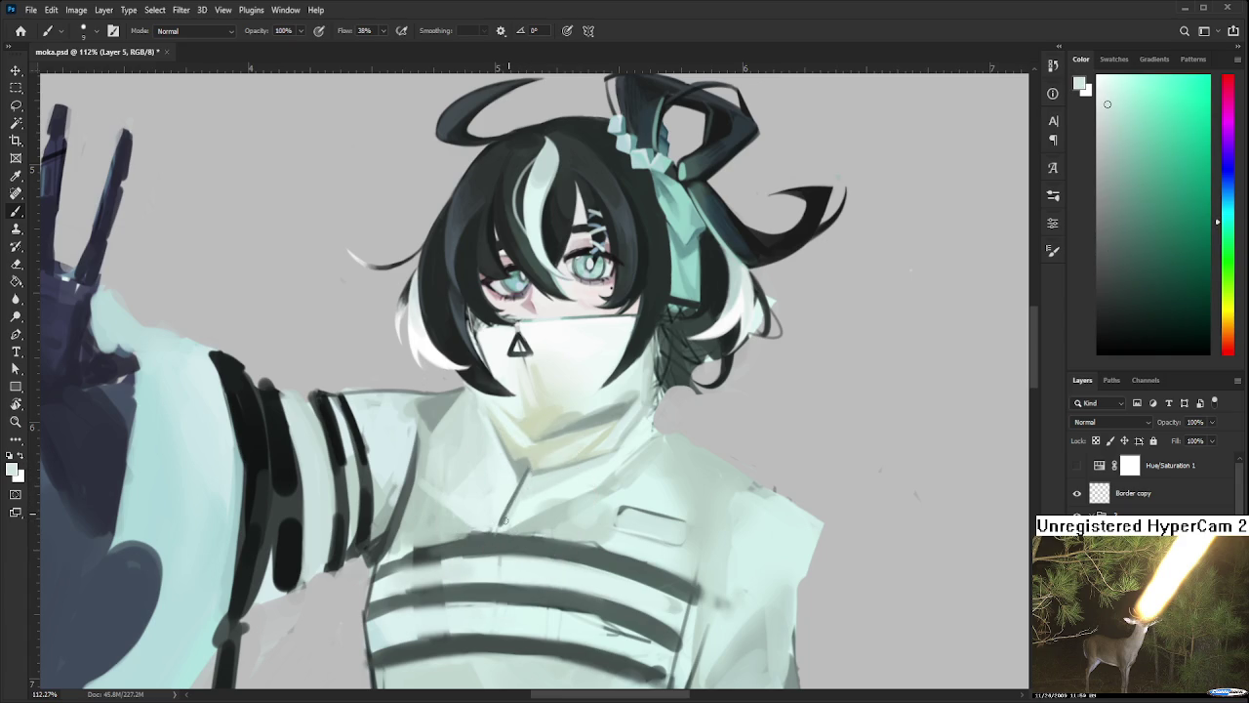
alt+click(532, 467)
alt+click(517, 474)
alt+click(518, 495)
alt+click(528, 466)
drag(530, 471, 533, 437)
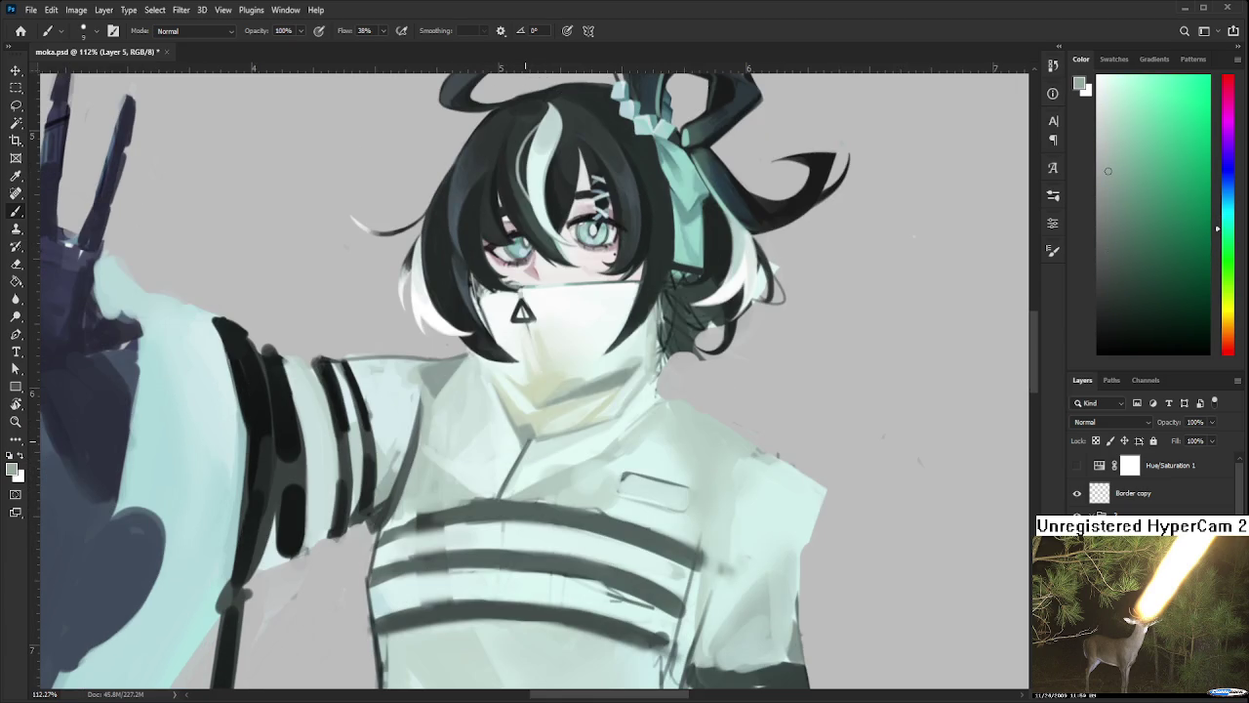
scroll(499, 452, down, 5)
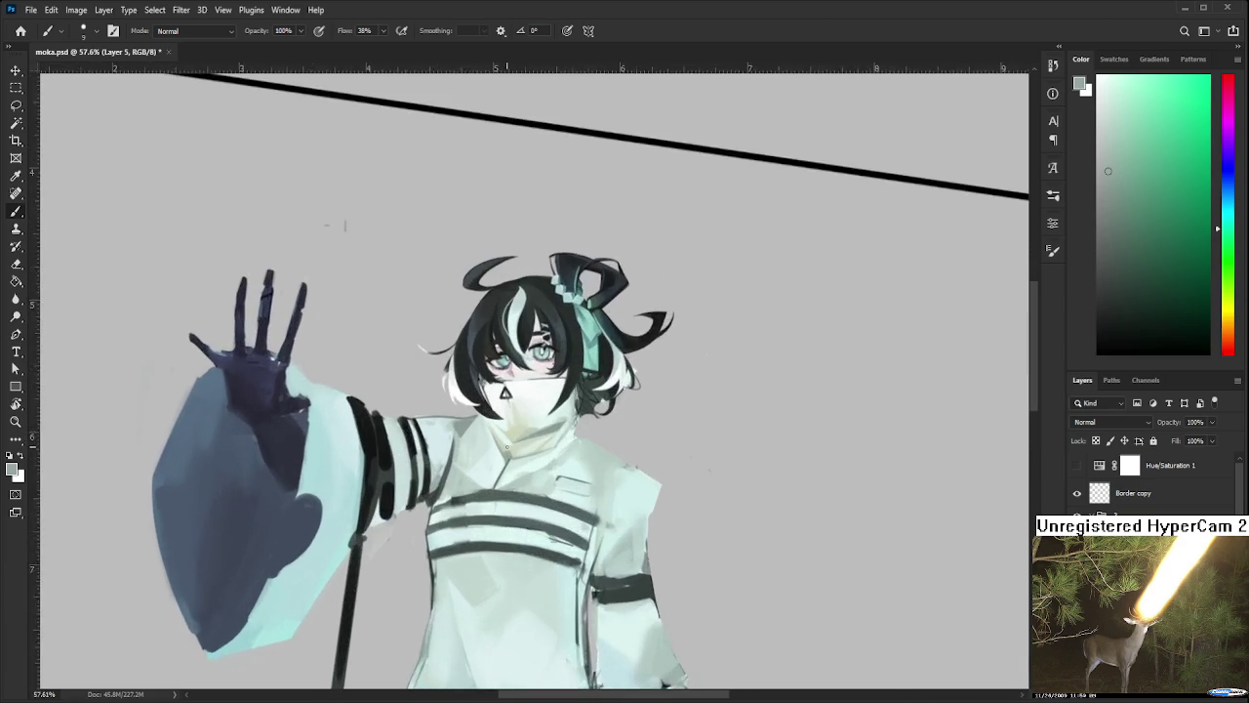
Draw a thin dark seam line below the mask's triangle, undoing and retrying it
scroll(506, 447, up, 5)
scroll(506, 449, up, 1)
drag(507, 449, 491, 551)
alt+click(466, 595)
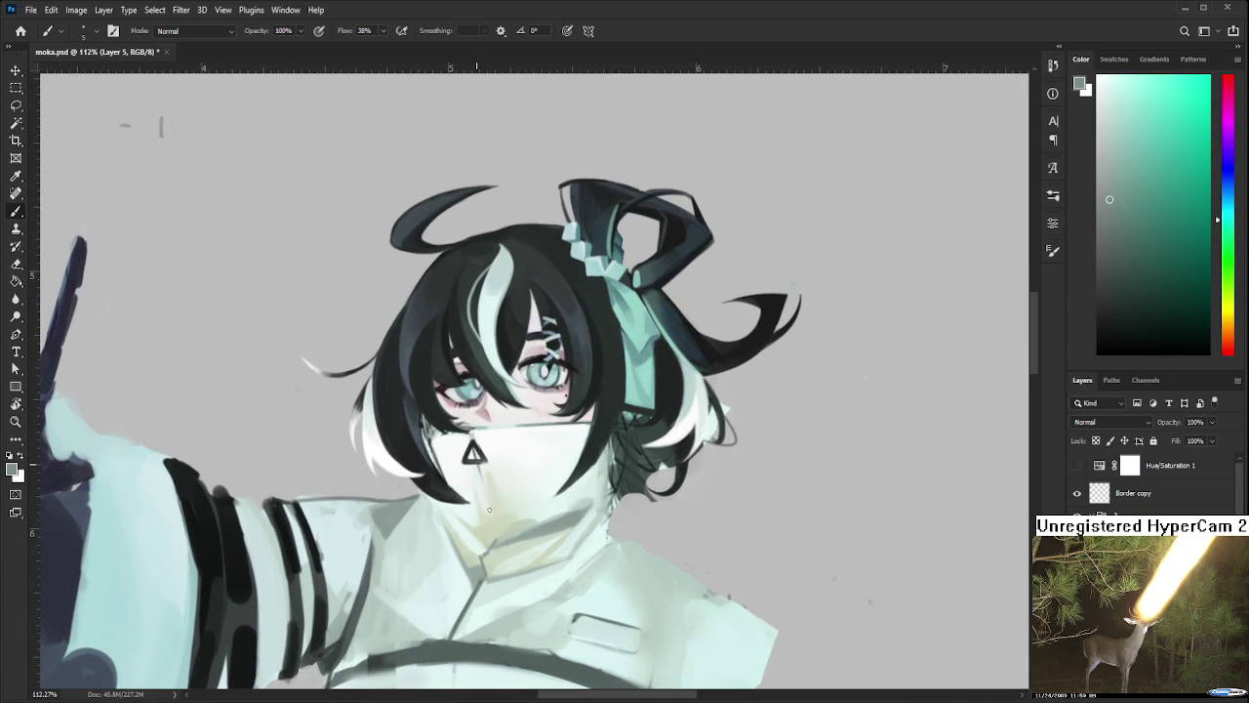
alt+click(472, 444)
drag(478, 466, 500, 531)
key(ctrl+z)
key(ctrl+z)
mouse_move(478, 464)
mouse_down()
mouse_move(499, 533)
mouse_move(495, 515)
mouse_move(491, 542)
mouse_up()
key(ctrl+z)
Reframe the view on the chest and raised hand and enlarge the brush from 5 to 35
scroll(527, 550, down, 2)
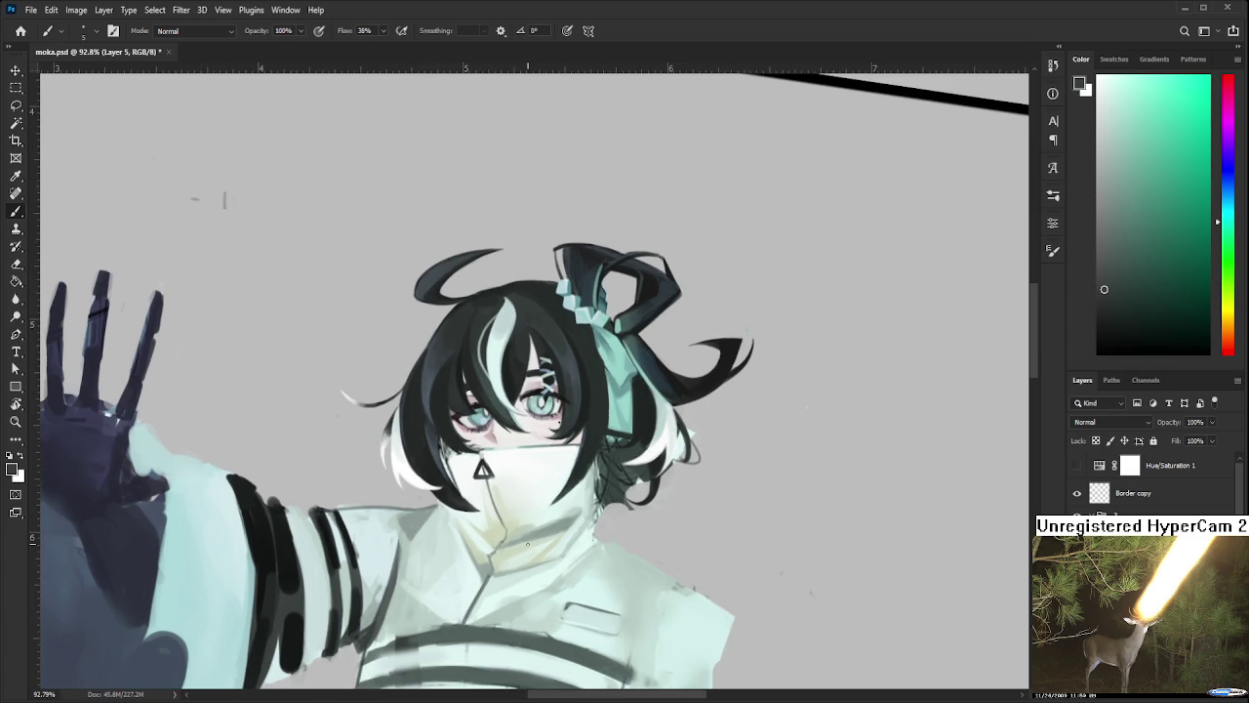
scroll(576, 504, down, 2)
scroll(571, 502, down, 2)
scroll(556, 488, down, 2)
scroll(535, 454, down, 1)
scroll(534, 454, up, 2)
scroll(532, 459, up, 1)
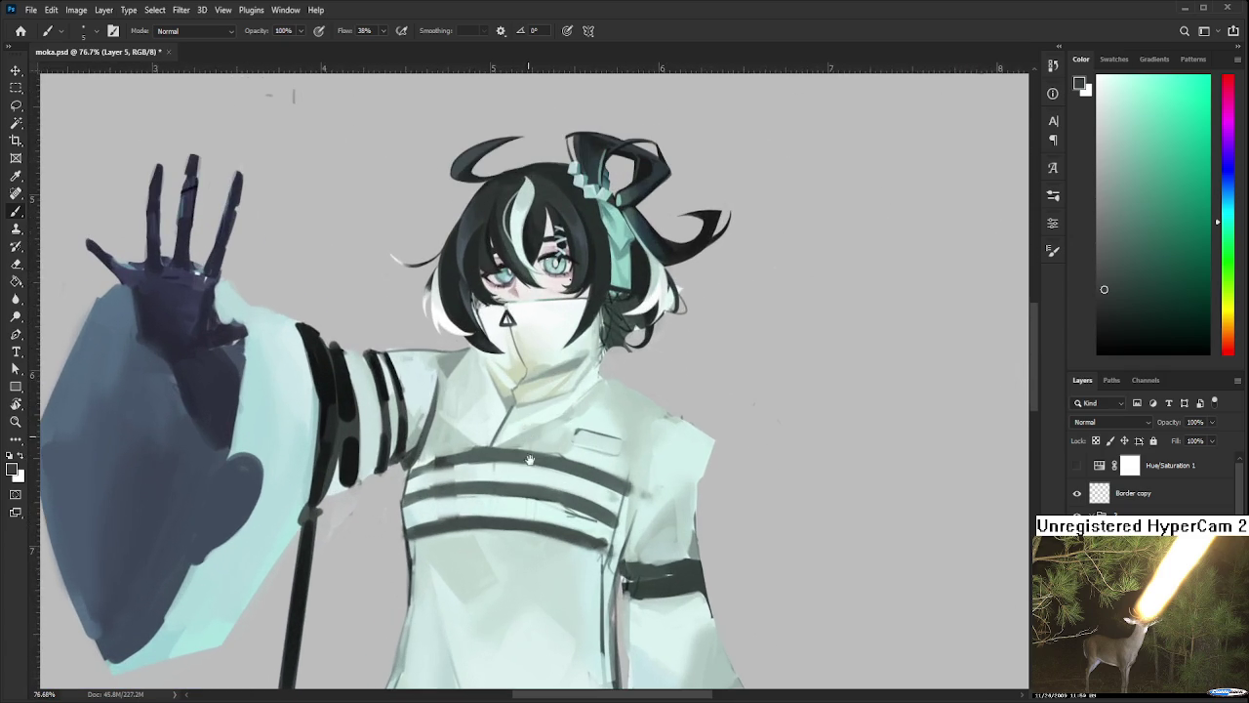
scroll(511, 517, up, 1)
mouse_move(511, 517)
mouse_down()
mouse_move(572, 483)
mouse_move(541, 416)
mouse_up()
key(bracketright)
key(bracketright)
key(bracketright)
Eyedrop a range of lighter and darker robe shades from the chest and arm
alt+click(542, 455)
alt+click(534, 459)
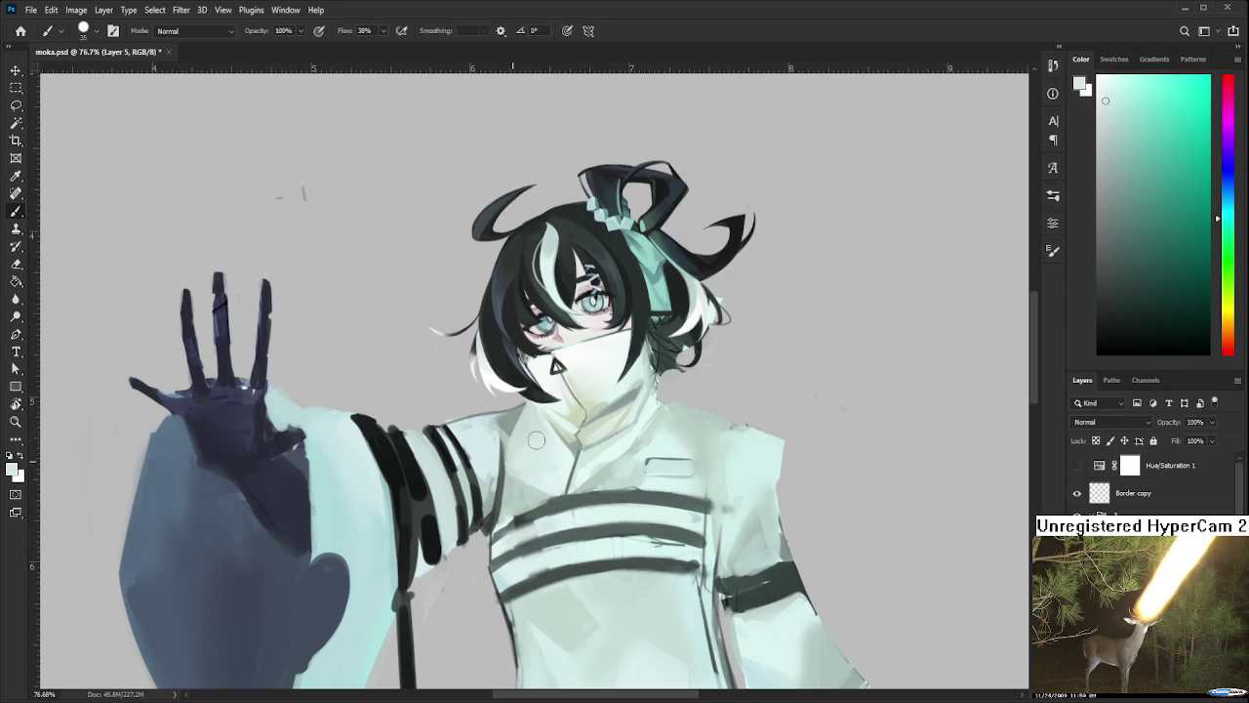
alt+click(537, 483)
alt+click(543, 488)
alt+click(524, 487)
alt+click(509, 484)
alt+click(500, 523)
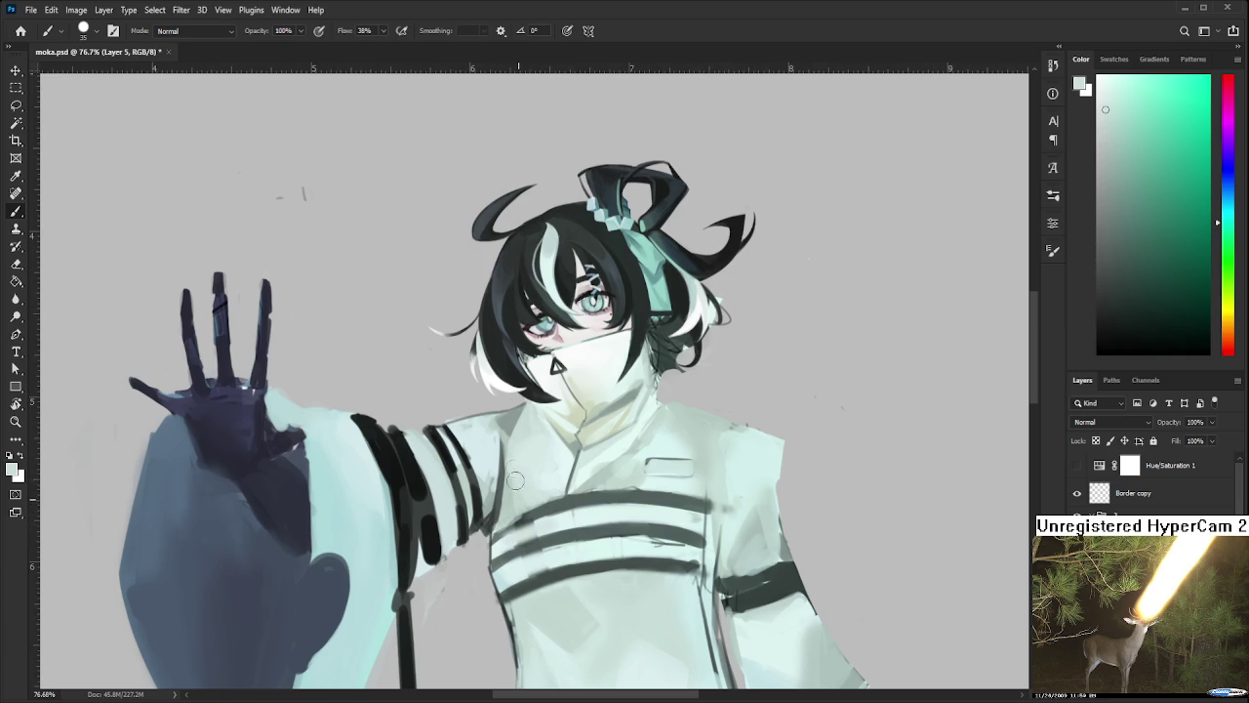
alt+click(511, 486)
alt+click(532, 489)
Keep resampling the chest until a light mint shade is the painting colour
alt+click(507, 510)
alt+click(523, 486)
alt+click(509, 504)
alt+click(527, 503)
alt+click(511, 462)
alt+click(544, 487)
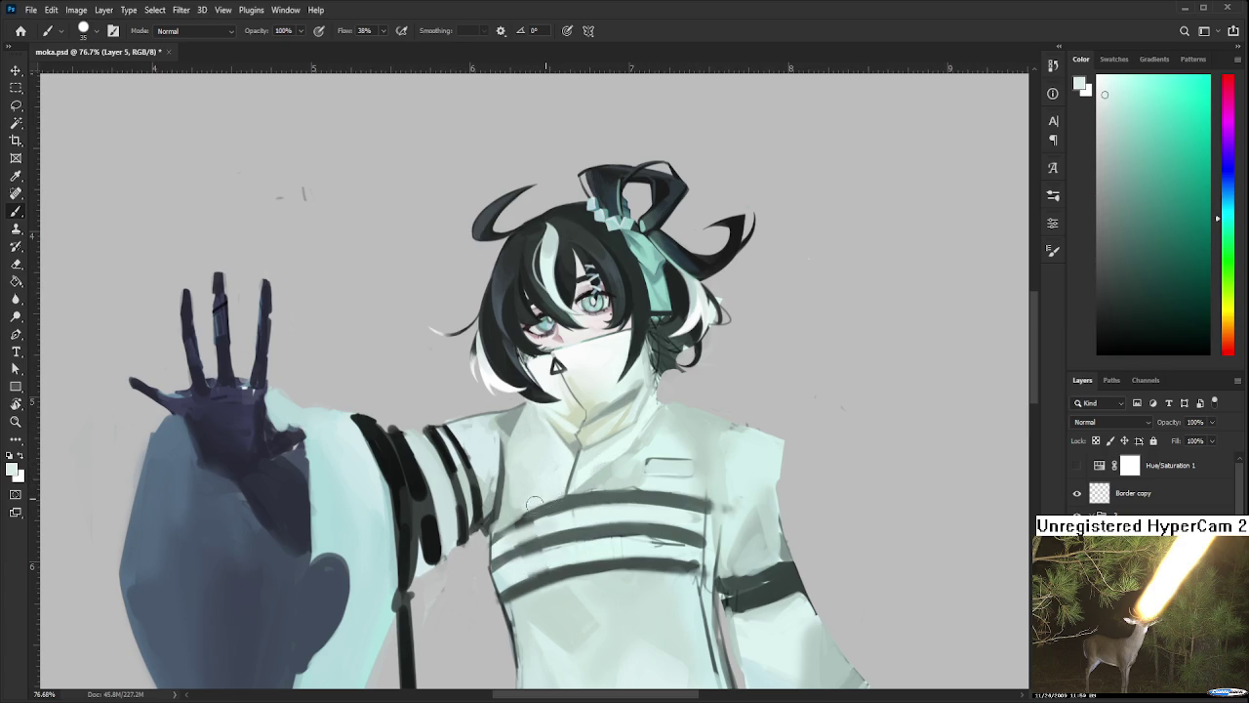
drag(574, 471, 554, 431)
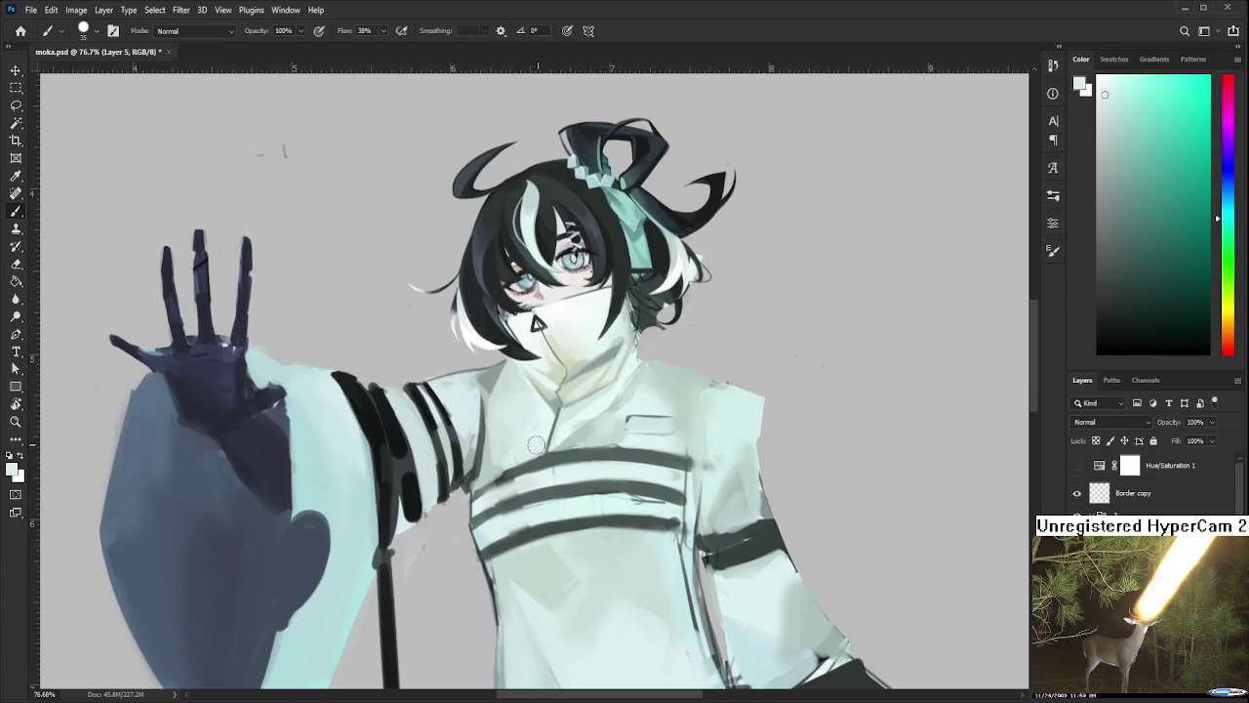
alt+click(490, 469)
alt+click(499, 460)
drag(504, 442, 492, 411)
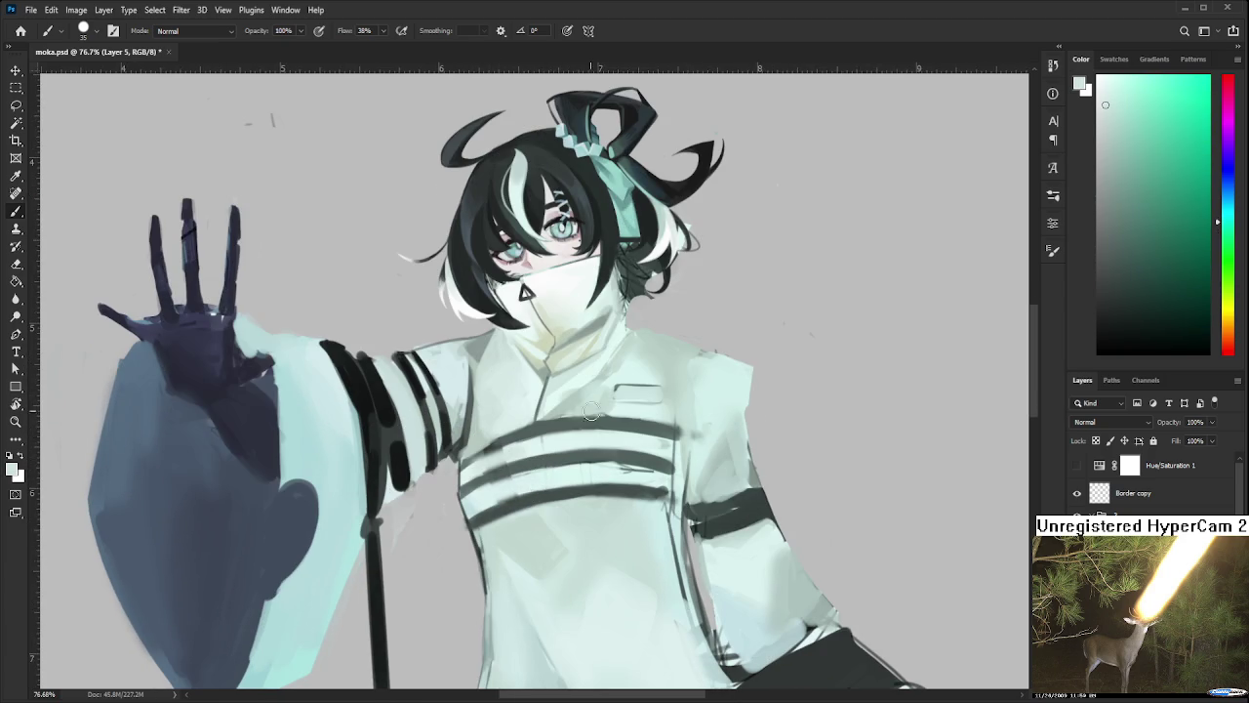
Double the brush size with ] and eyedrop a near-white shade from the mask
scroll(589, 405, down, 1)
scroll(588, 405, down, 1)
scroll(589, 405, up, 1)
scroll(589, 405, up, 1)
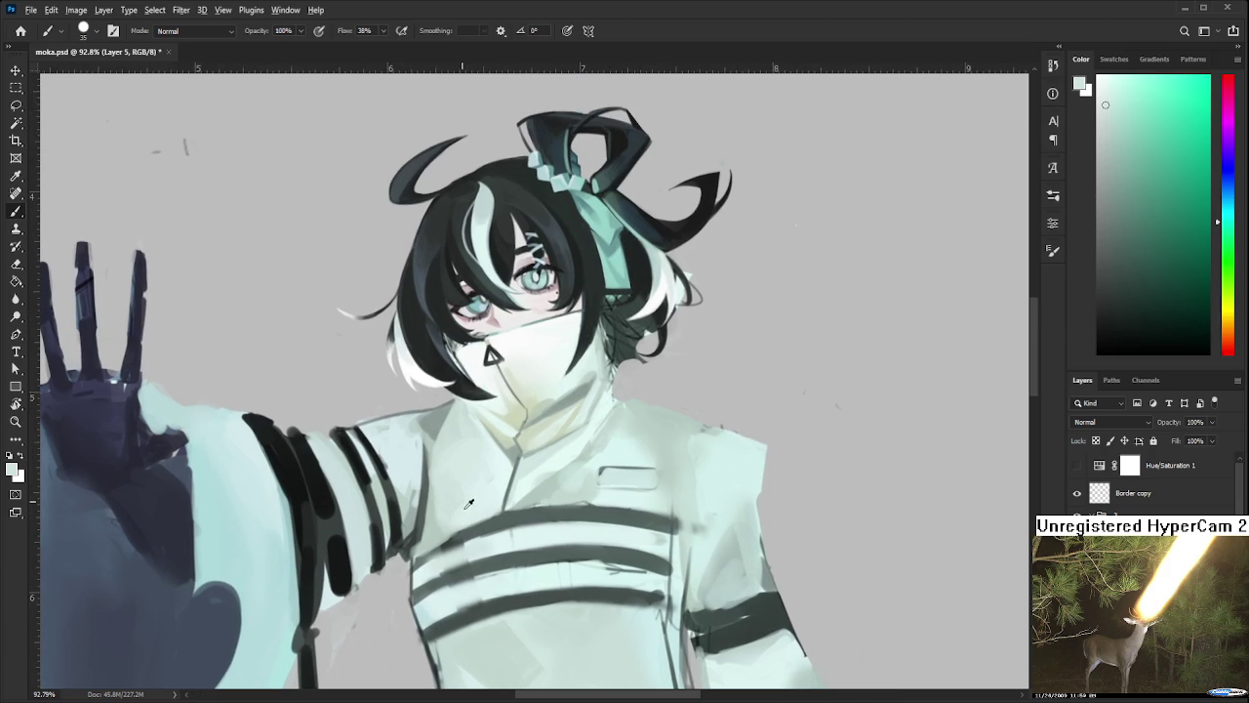
alt+click(462, 502)
key(bracketright)
key(bracketright)
key(bracketright)
alt+click(524, 343)
drag(501, 464, 451, 474)
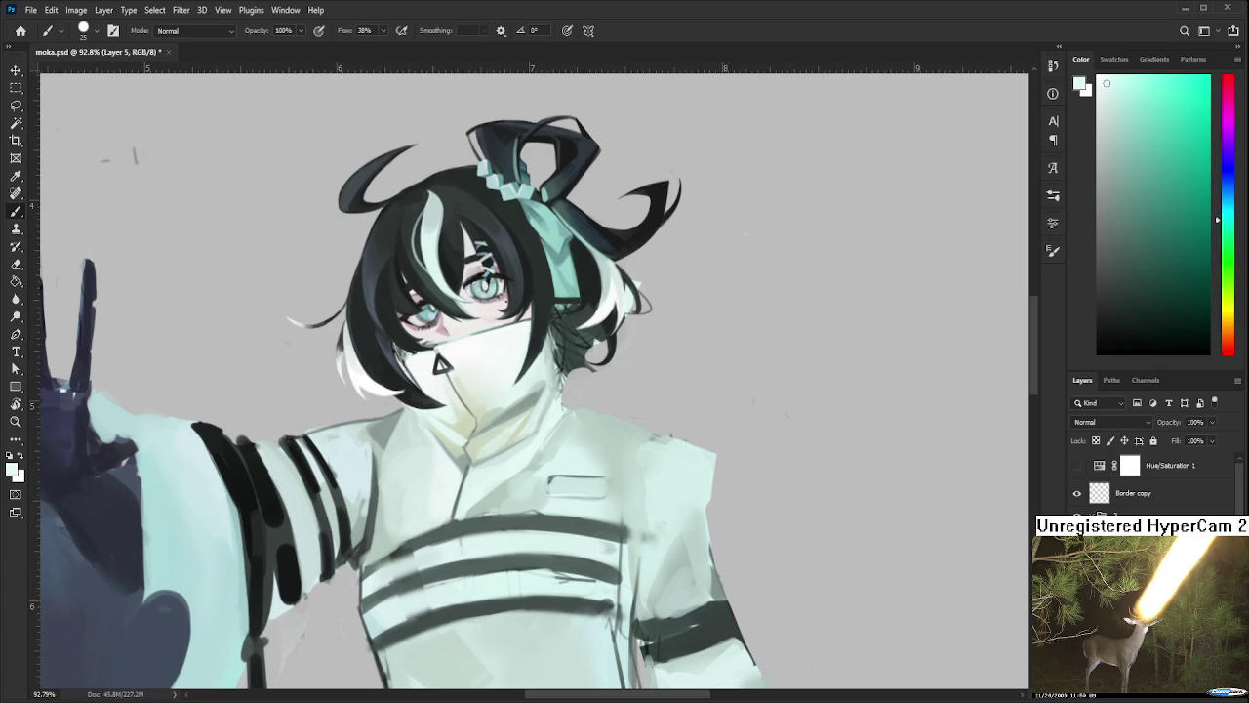
scroll(596, 509, down, 1)
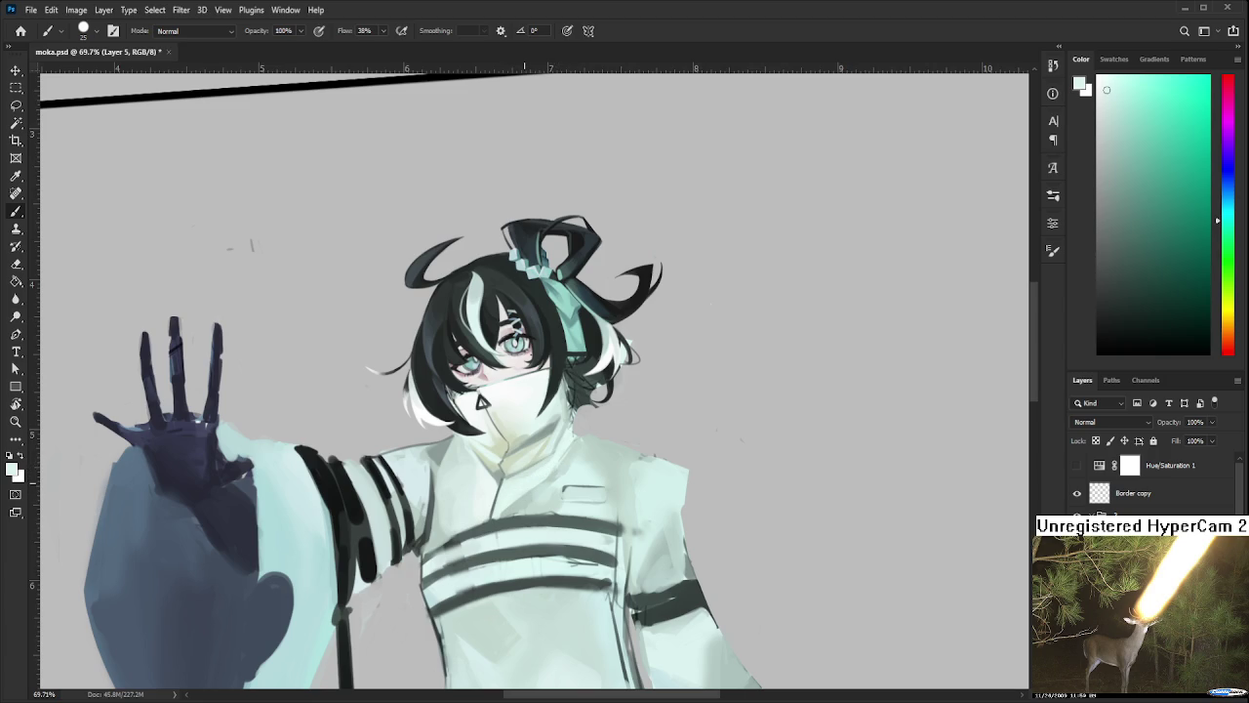
drag(628, 454, 632, 477)
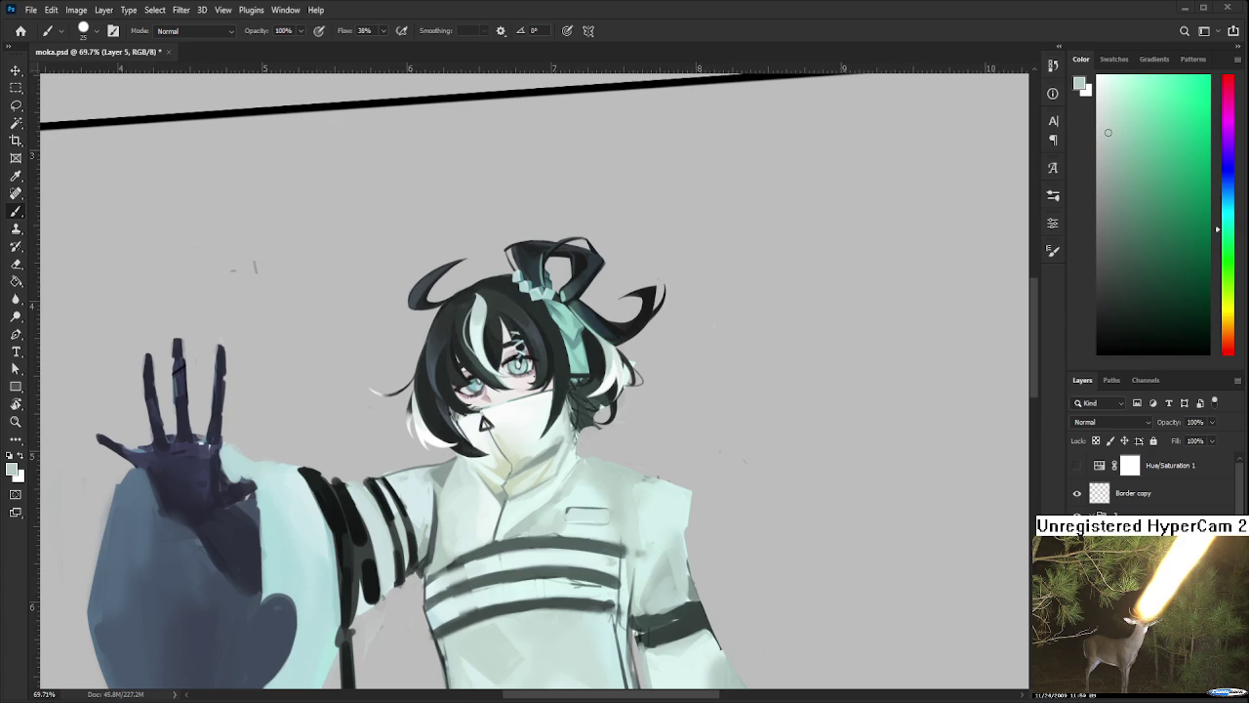
scroll(498, 460, up, 2)
Shrink the brush from 25 to 8 and pick a near-white painting colour
scroll(498, 478, up, 3)
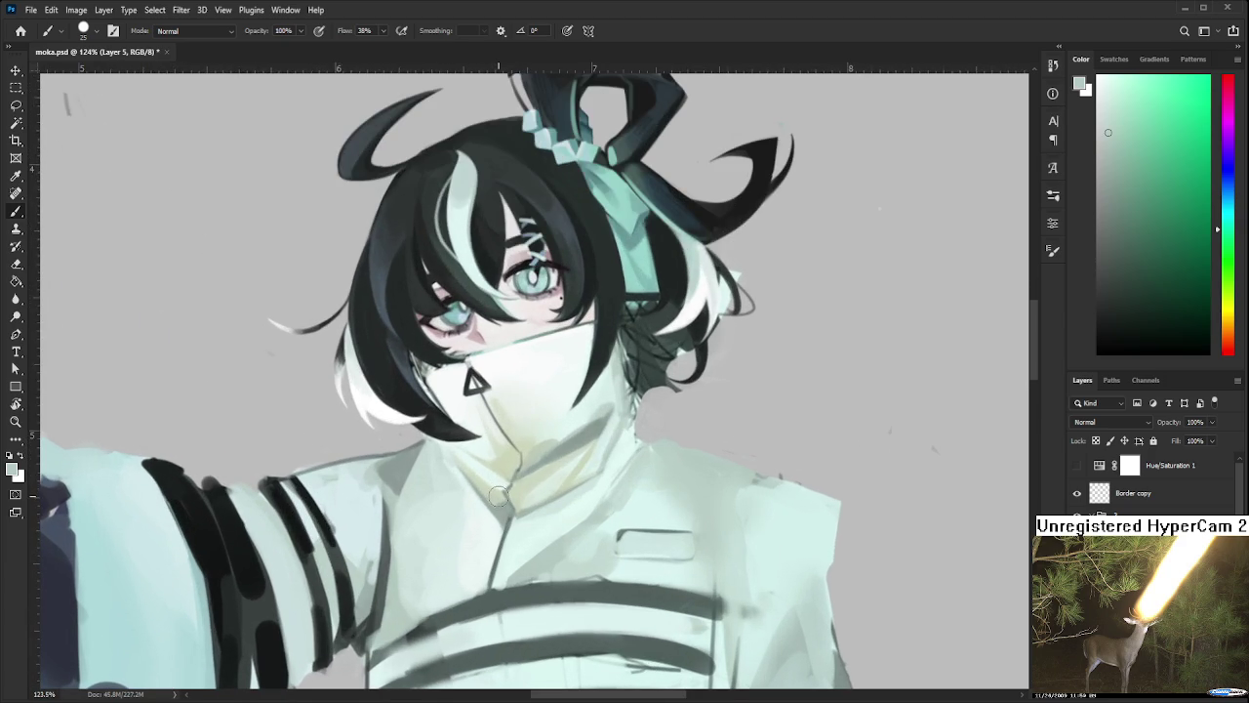
alt+click(489, 527)
key(bracketleft)
key(bracketleft)
key(bracketleft)
alt+click(514, 506)
Paint soft near-white strokes over the collar between the neckline and shoulder
mouse_move(525, 522)
mouse_down()
mouse_move(529, 483)
mouse_move(596, 441)
mouse_up()
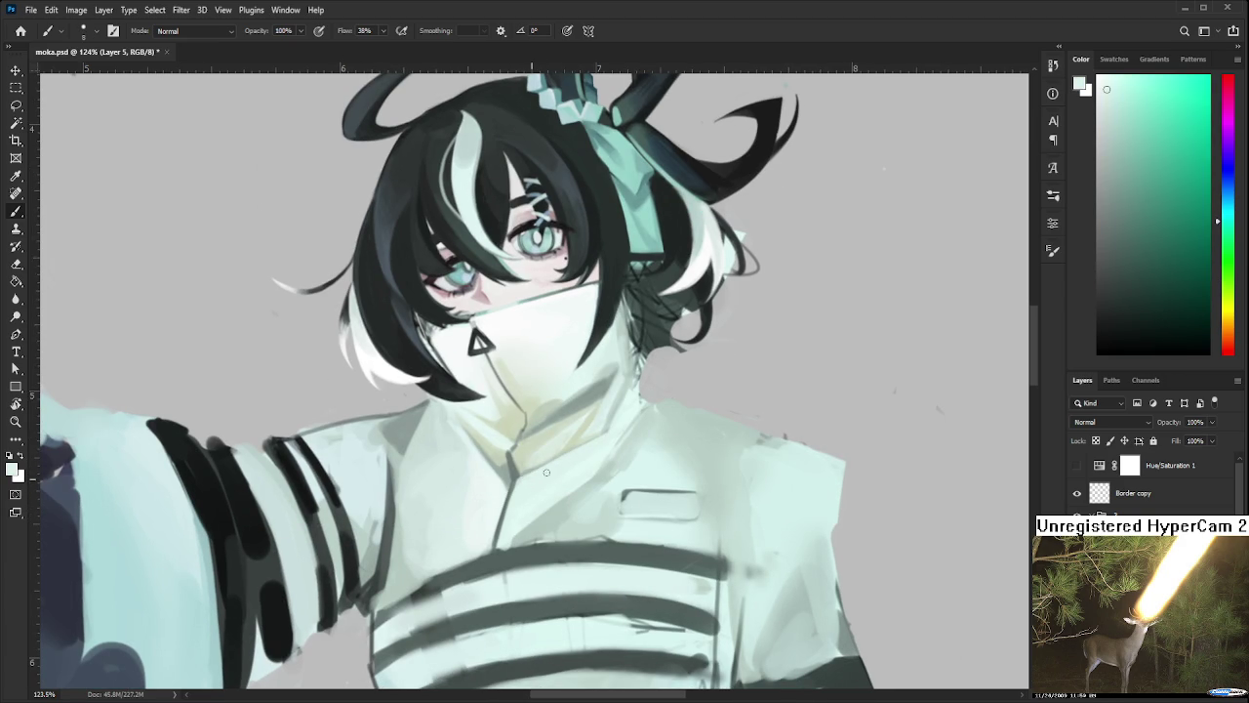
drag(517, 480, 609, 436)
drag(559, 471, 506, 475)
scroll(546, 424, down, 5)
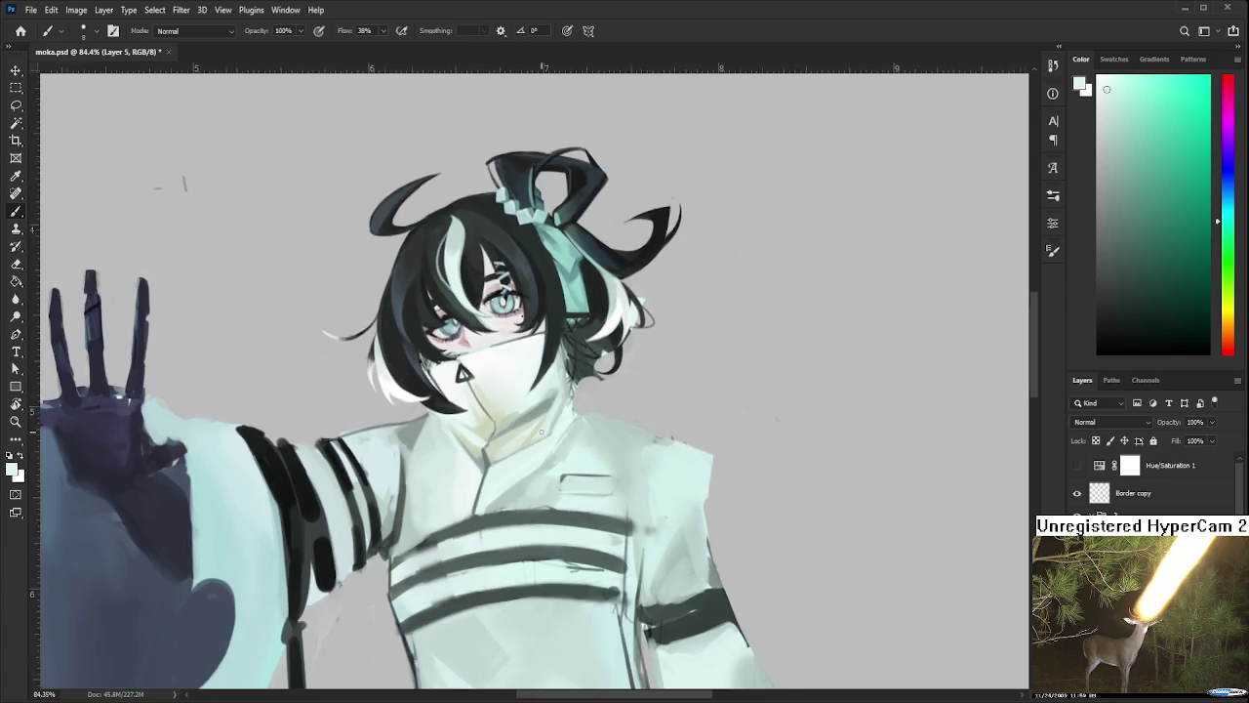
Review the whole piece, then eyedrop a grey-teal shade from the robe at 69.7% zoom
scroll(547, 424, down, 2)
scroll(549, 423, up, 1)
scroll(550, 422, up, 1)
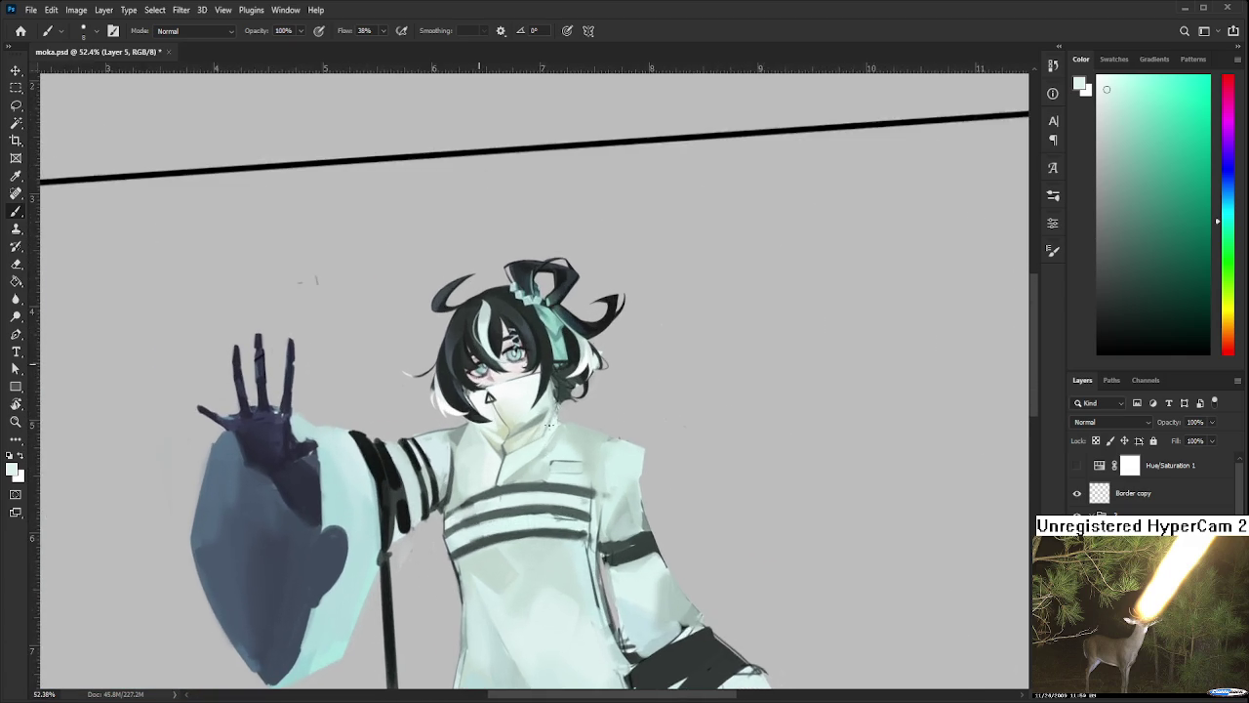
scroll(527, 425, up, 1)
scroll(508, 426, up, 1)
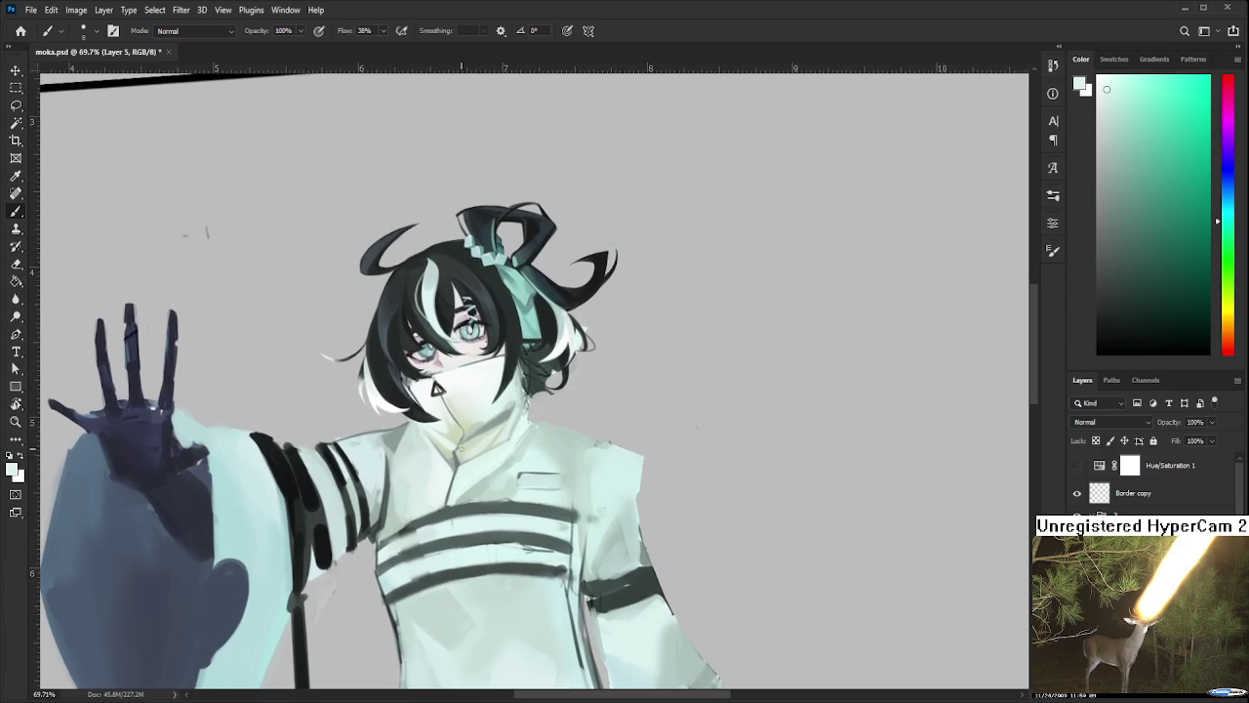
alt+click(506, 416)
scroll(510, 503, up, 2)
Sample a light mint from the robe, then settle on the mask's near-white as paint colour
scroll(513, 442, up, 2)
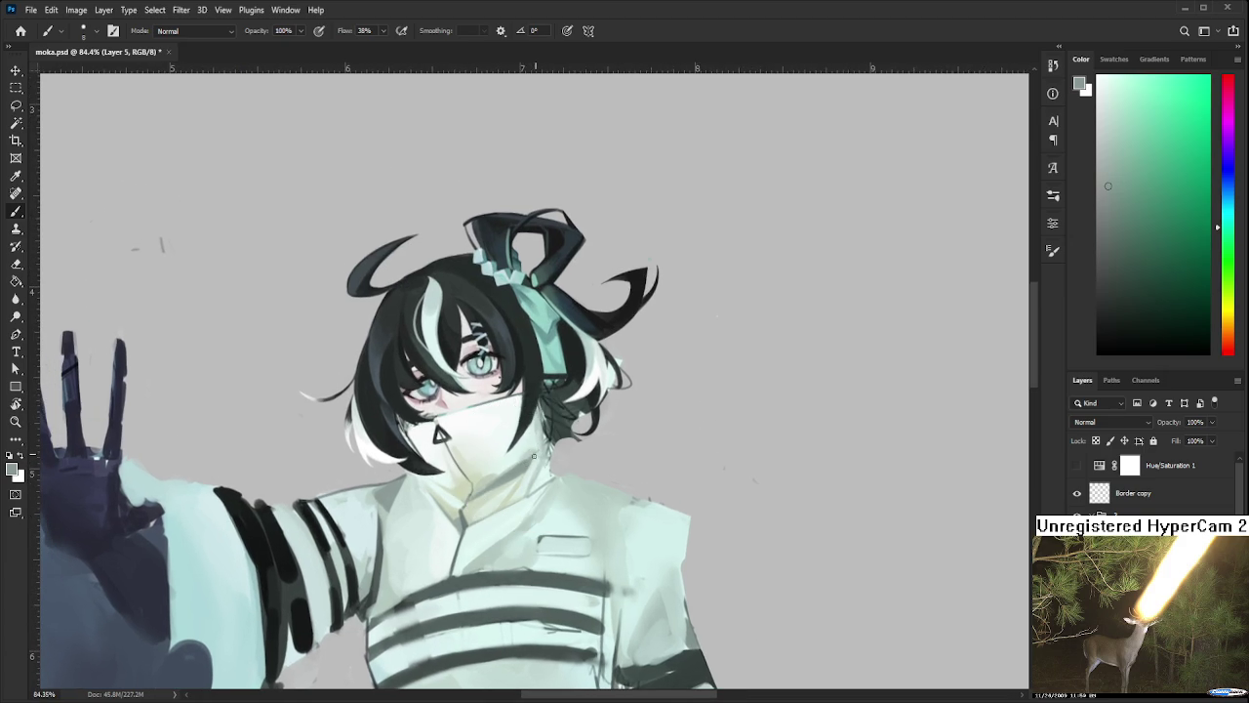
alt+click(542, 458)
alt+click(543, 444)
drag(532, 467, 504, 401)
alt+click(505, 401)
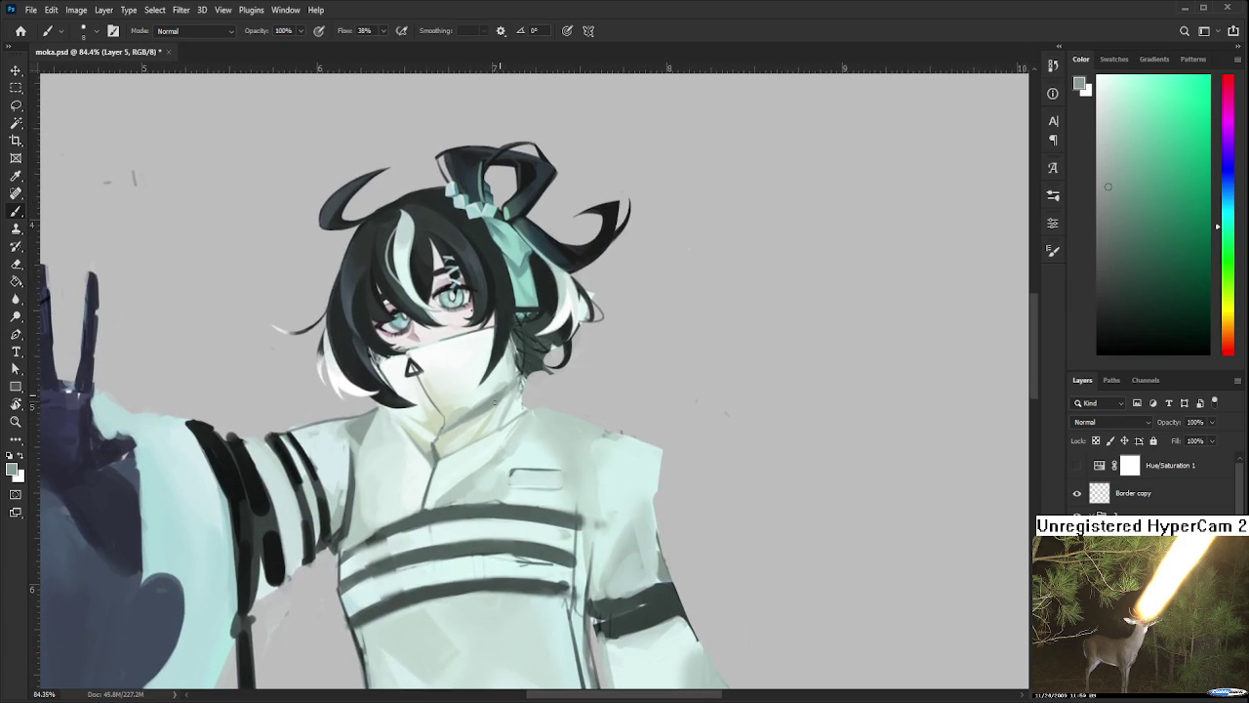
alt+click(496, 401)
alt+click(505, 377)
alt+click(502, 389)
alt+click(499, 380)
Zoom in on the face and collar and snap Photoshop to the screen's left half with Win+Left
alt+scroll(556, 449, up, 6)
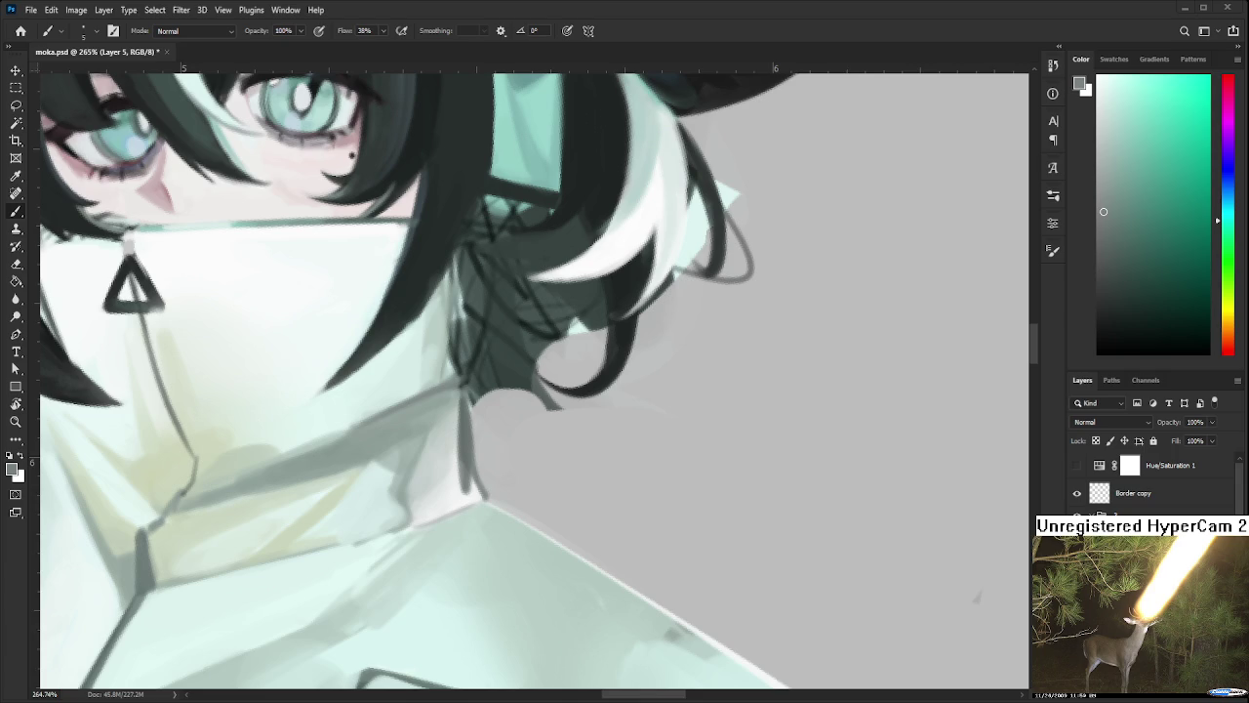
key(super+Left)
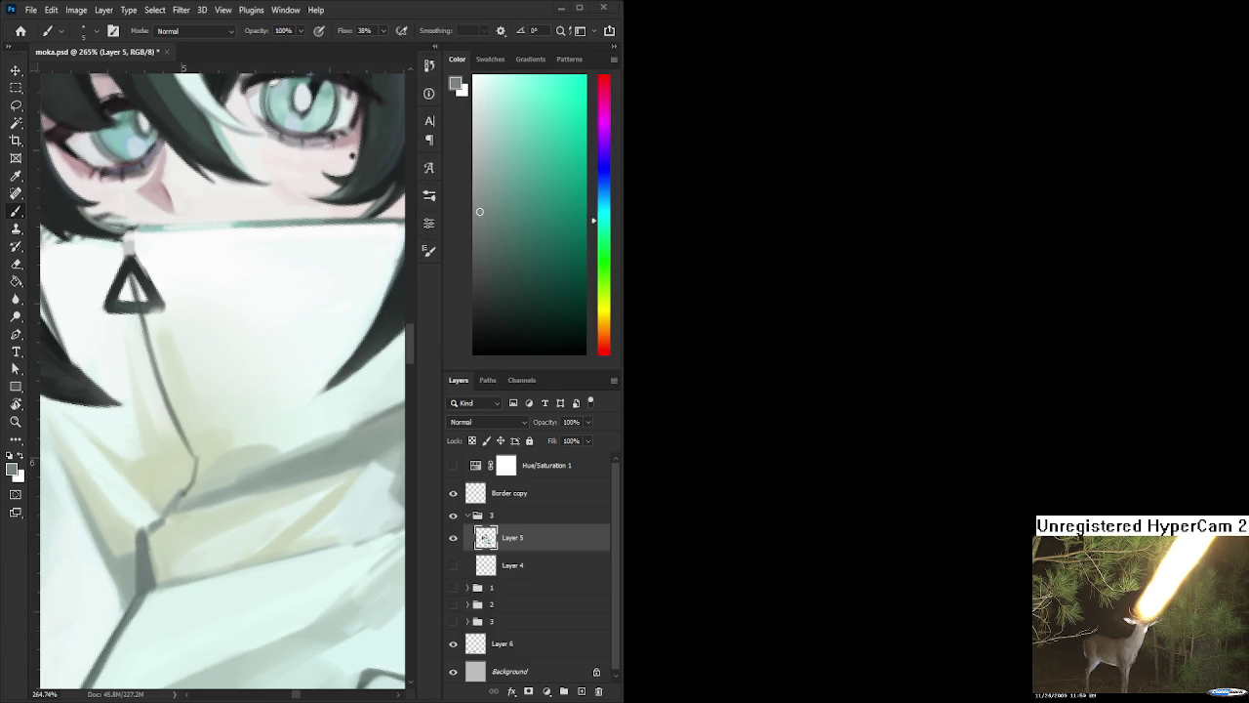
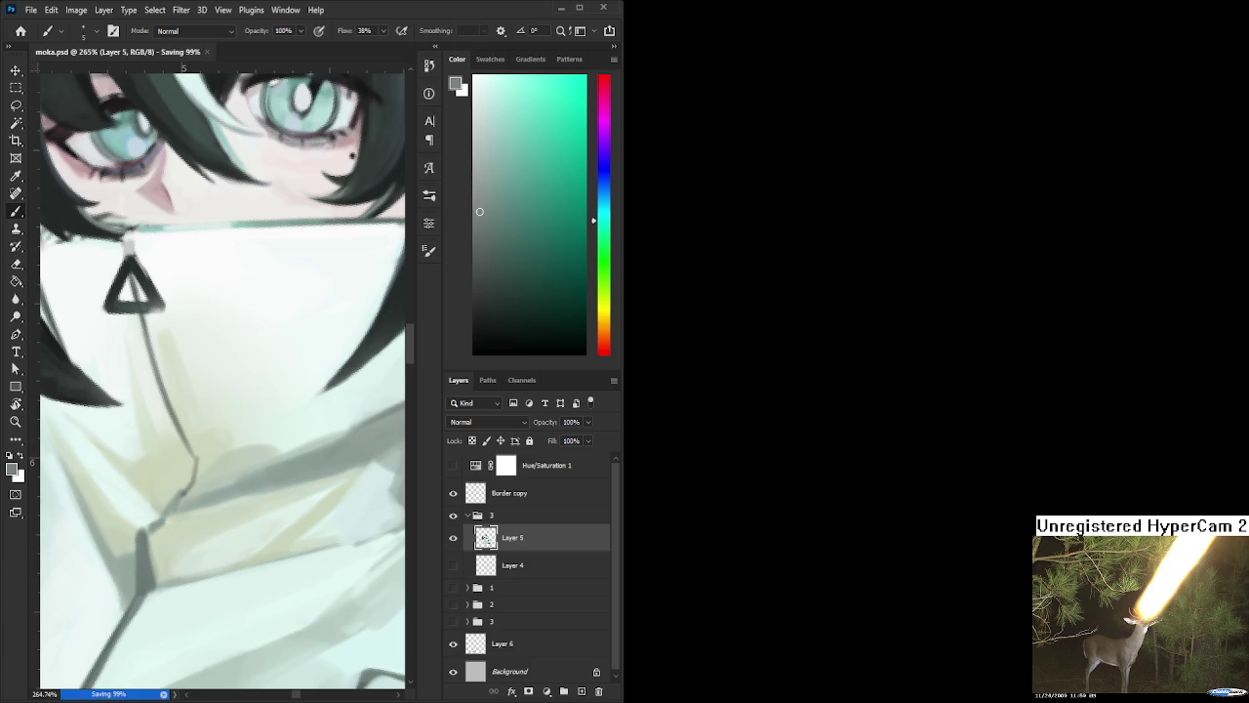
Close the moka.psd document with Ctrl+W, then exit the Photoshop application window
key(ctrl+w)
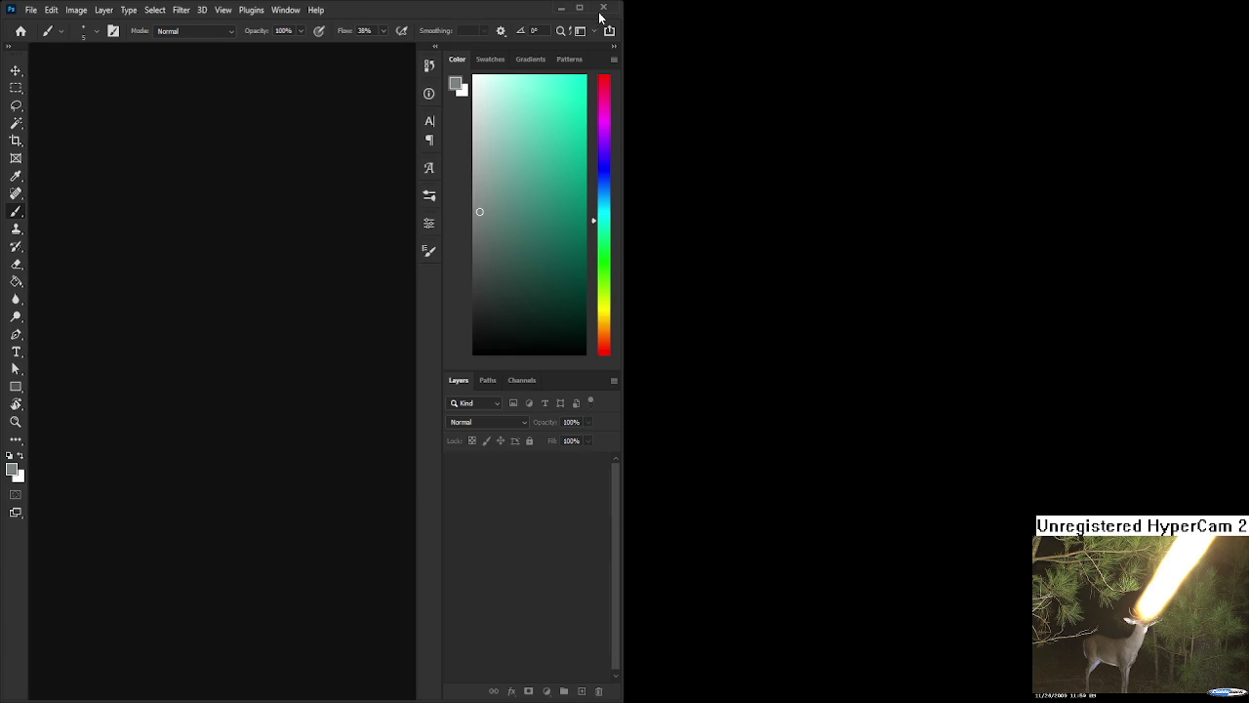
click(603, 8)
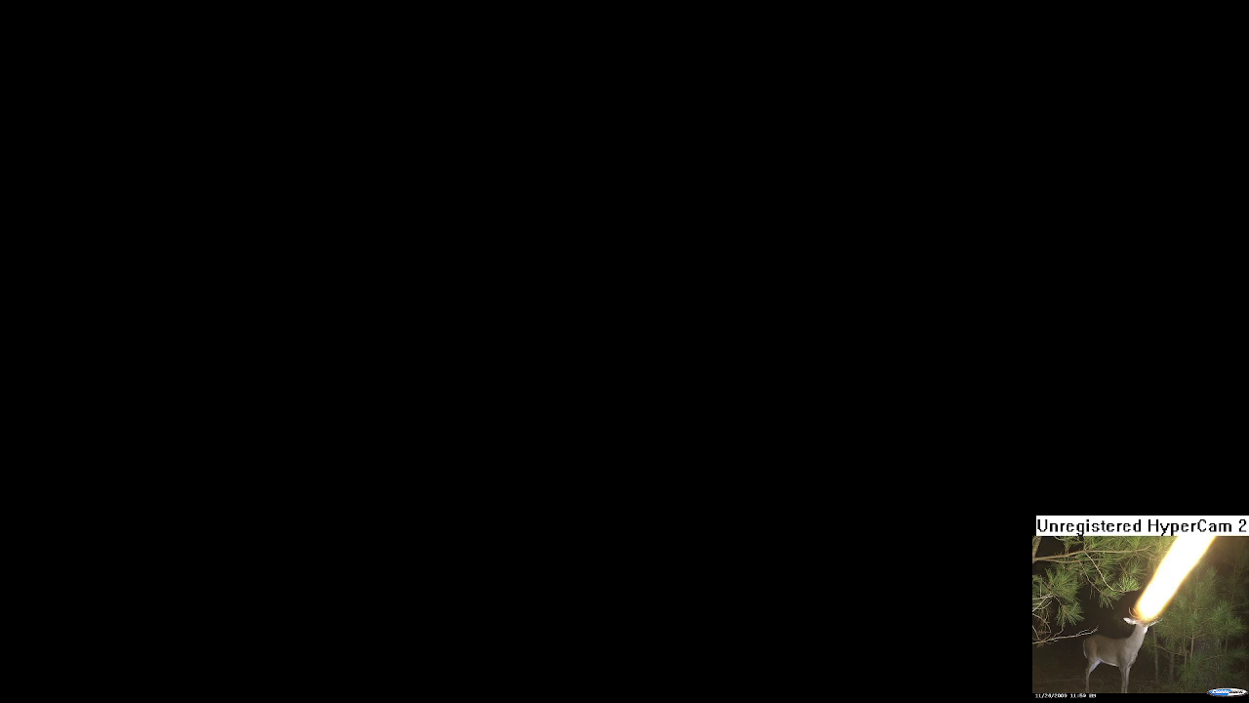